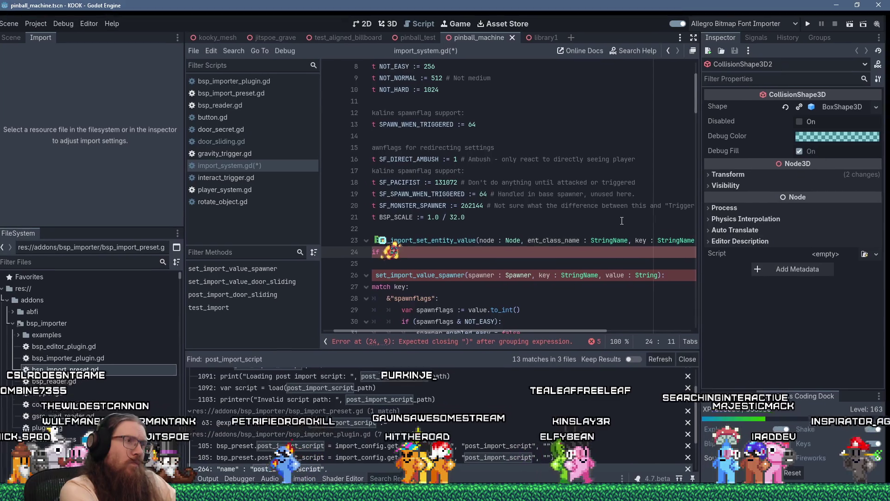
Under the DoorSliding check, return set_import_value_door_sliding(node, key, value), otherwise return false.
{"action": "type", "text": "Sliding):"}
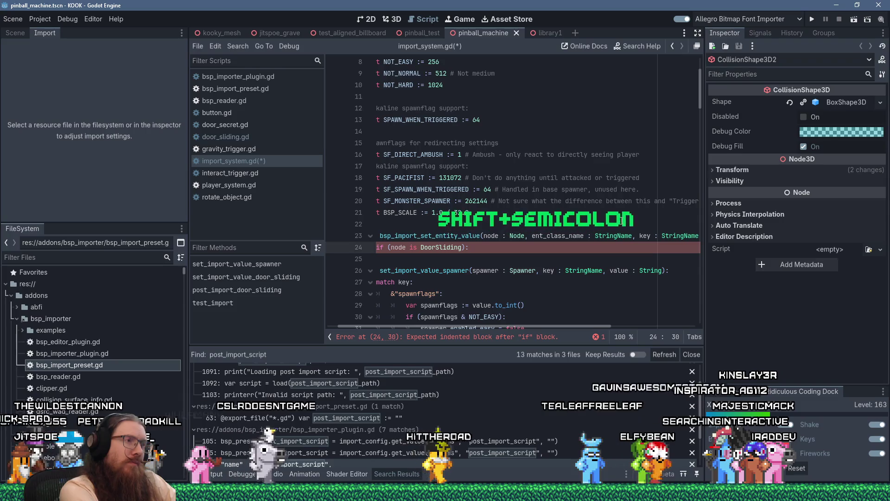
{"action": "key", "text": "Return"}
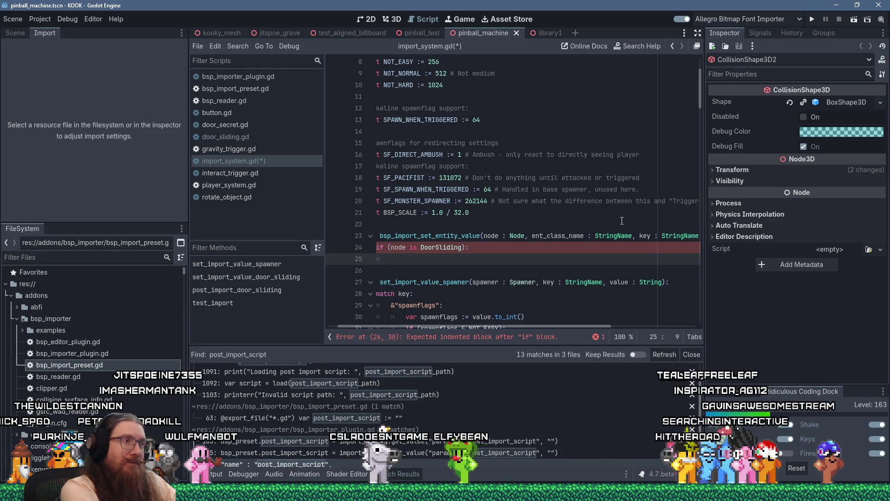
{"action": "type", "text": "se"}
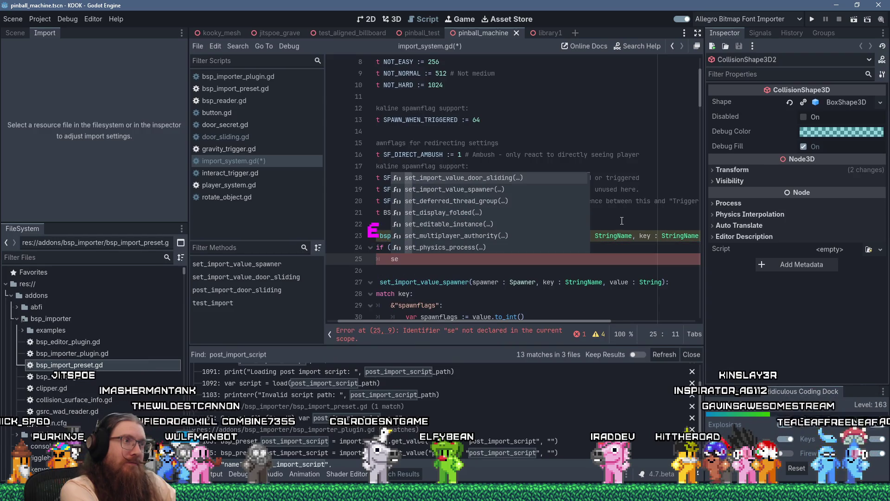
{"action": "key", "text": "Escape"}
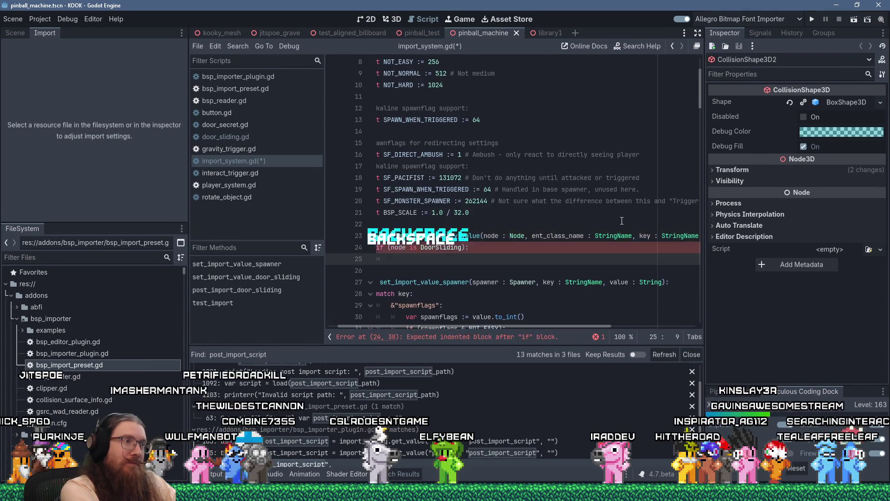
{"action": "type", "text": "set_impro"}
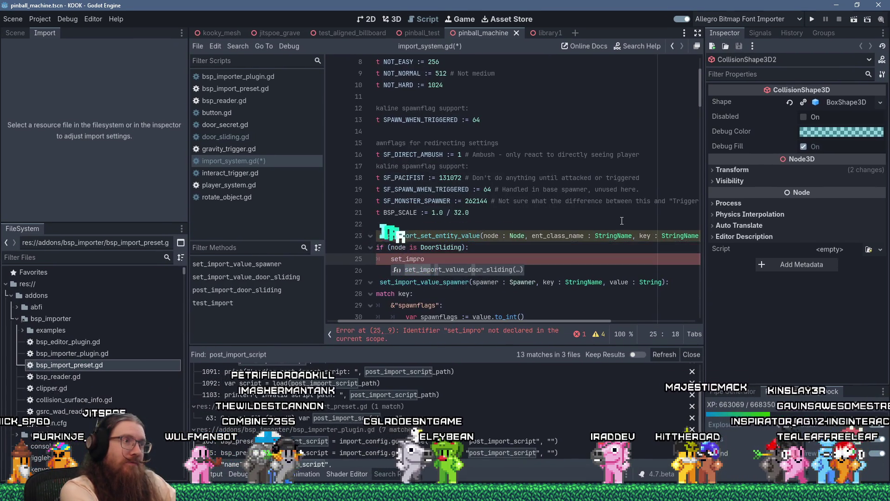
{"action": "key", "text": "Return"}
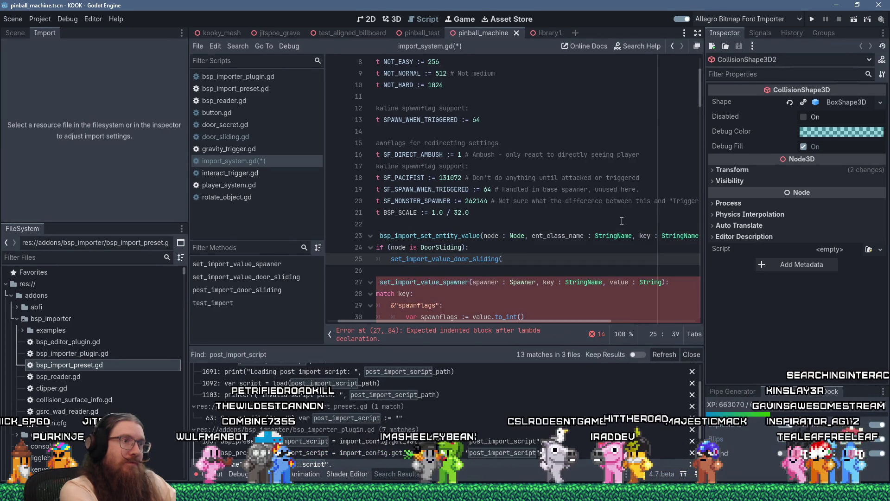
{"action": "type", "text": "node,"}
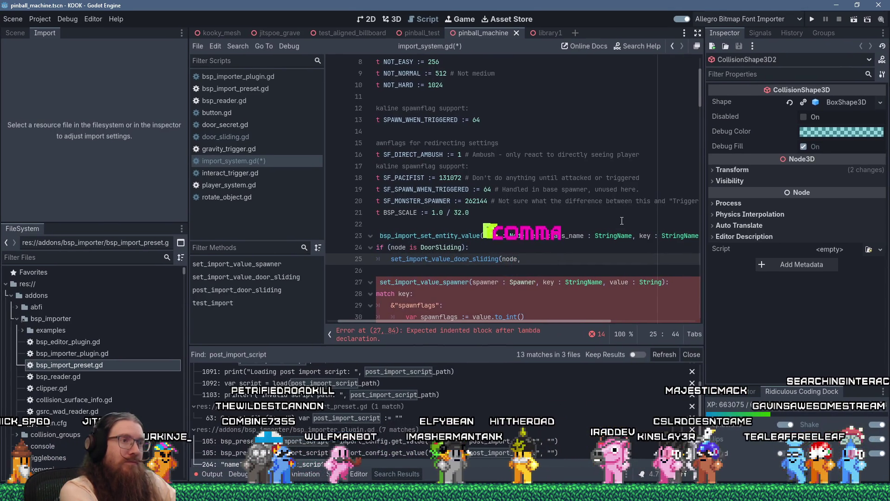
{"action": "type", "text": " key, value)"}
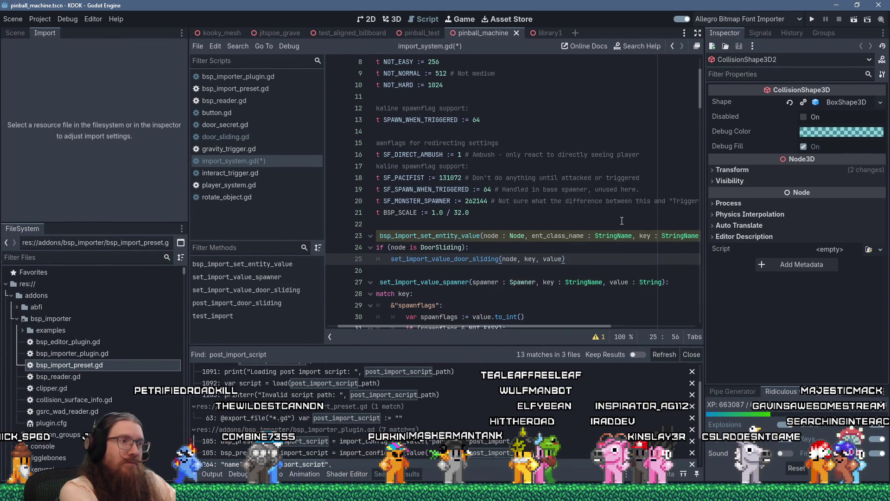
{"action": "type", "text": "return"}
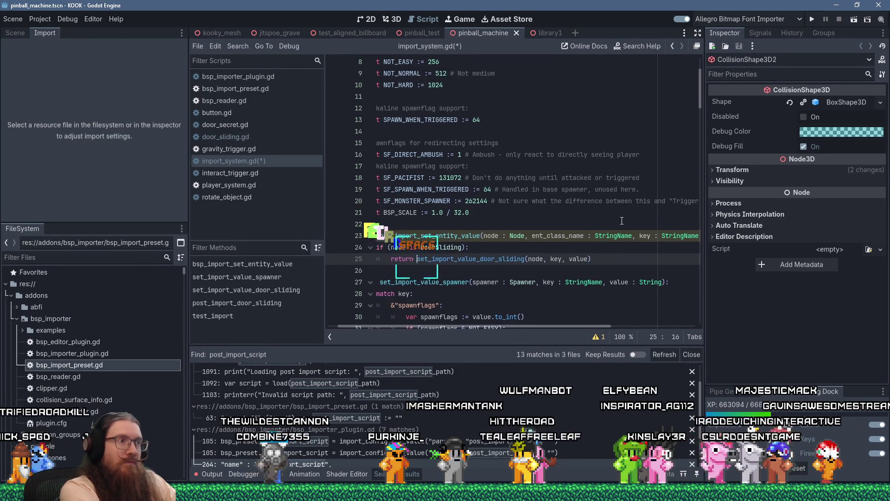
{"action": "key", "text": "Return"}
{"action": "key", "text": "BackSpace"}
{"action": "type", "text": "retur"}
Give bsp_import_set_entity_value a '-> bool' return type and add a blank line after it.
{"action": "key", "text": "Up"}
{"action": "key", "text": "Up"}
{"action": "key", "text": "Up"}
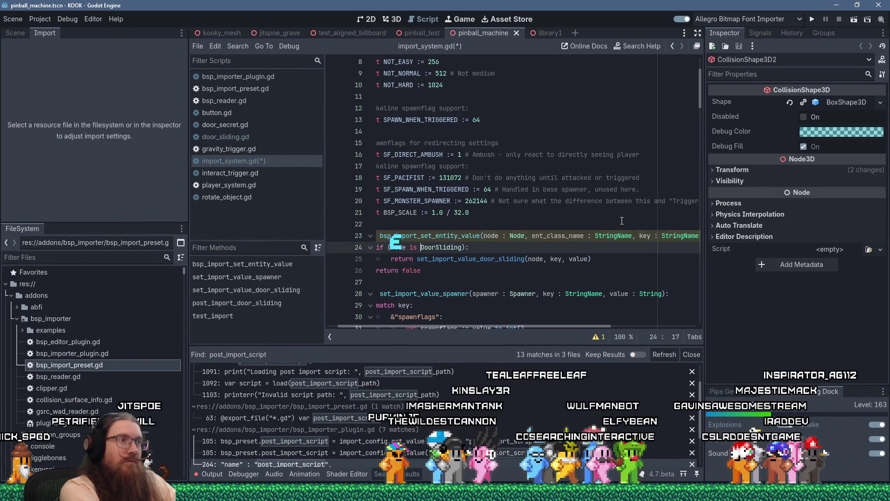
{"action": "key", "text": "End"}
{"action": "type", "text": "-> "}
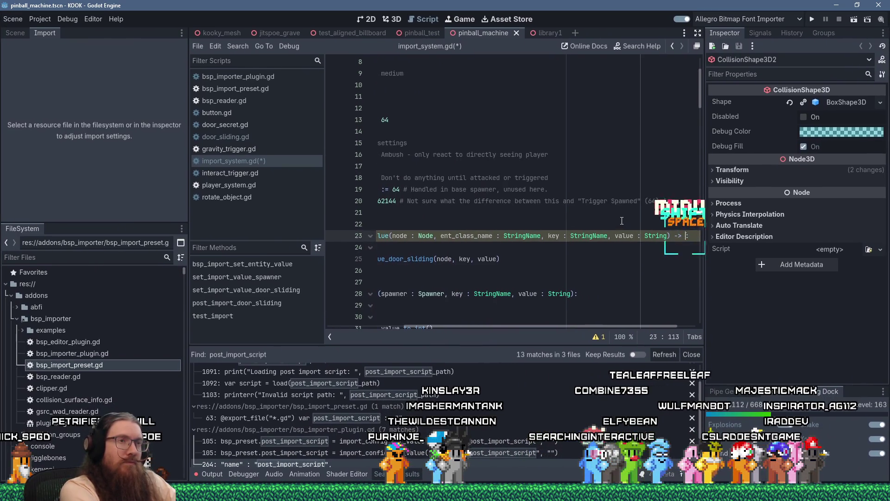
{"action": "type", "text": "bool"}
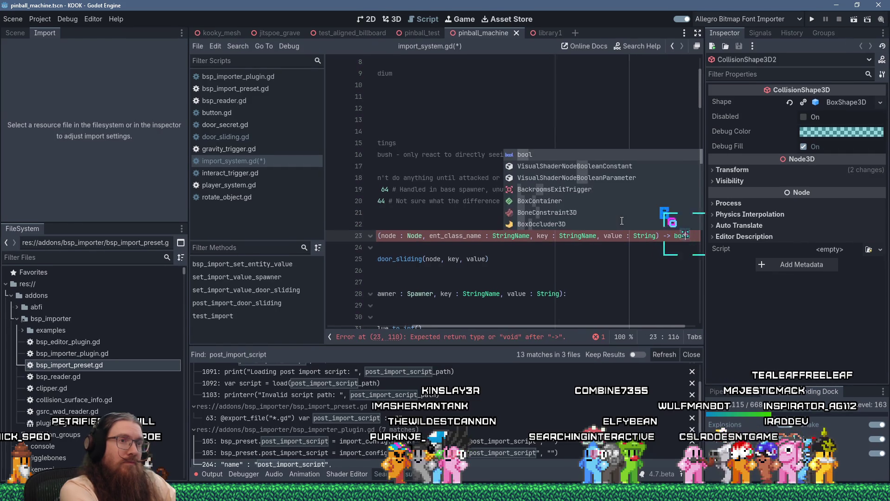
{"action": "key", "text": "Home"}
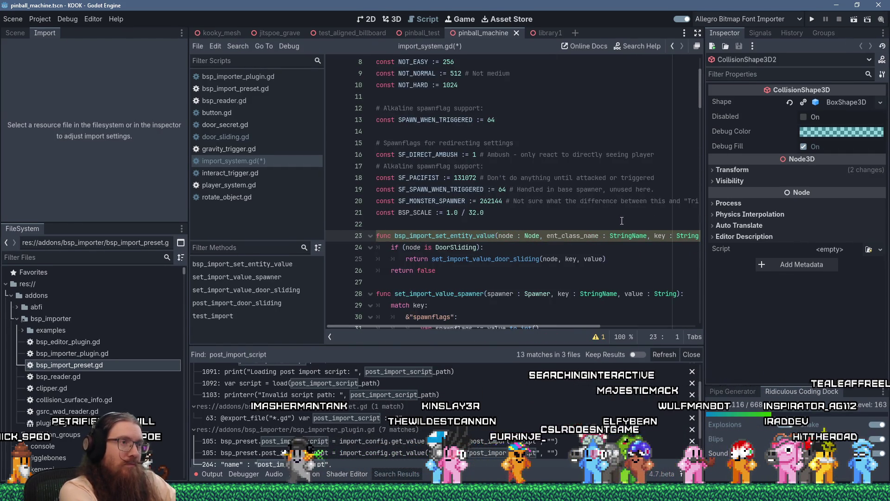
{"action": "key", "text": "Down"}
{"action": "key", "text": "Down"}
{"action": "key", "text": "Down"}
{"action": "key", "text": "Return"}
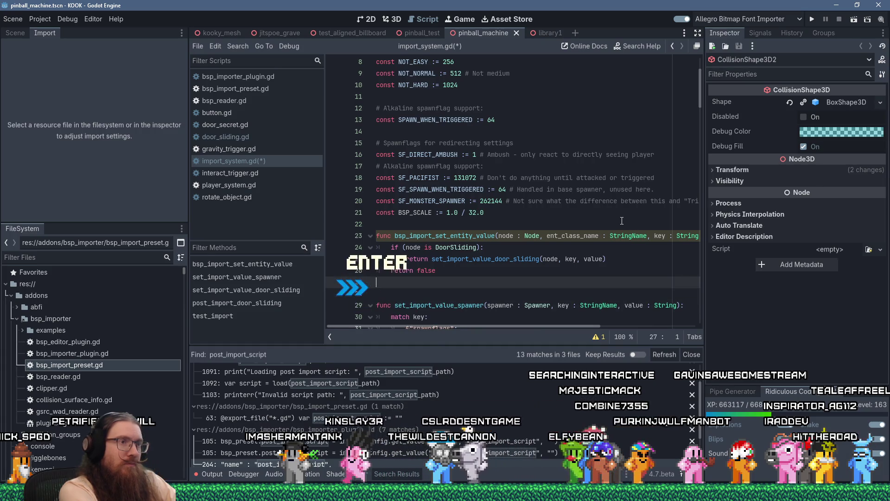
{"action": "key", "text": "Up"}
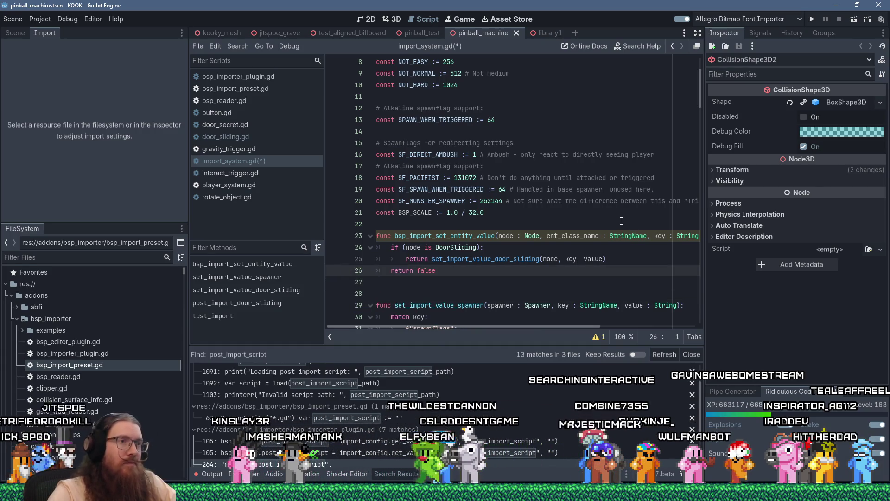
Rename the parameter to _ent_class_name, add a blank line above the function, and save import_system.gd.
{"action": "left_click", "coordinate": [548, 236]}
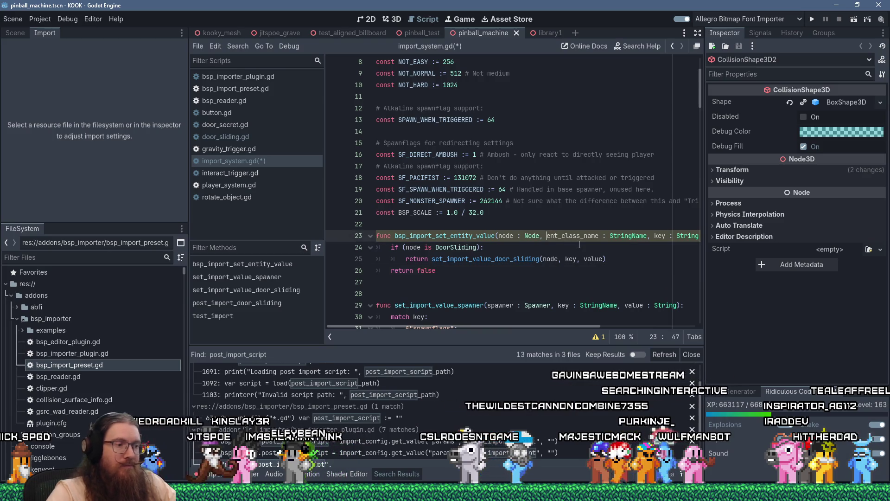
{"action": "type", "text": "_"}
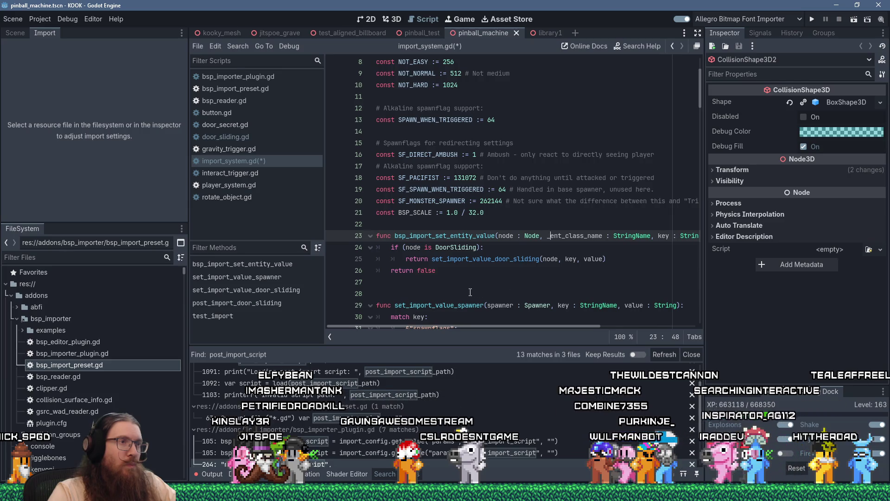
{"action": "left_click", "coordinate": [433, 227]}
{"action": "key", "text": "Return"}
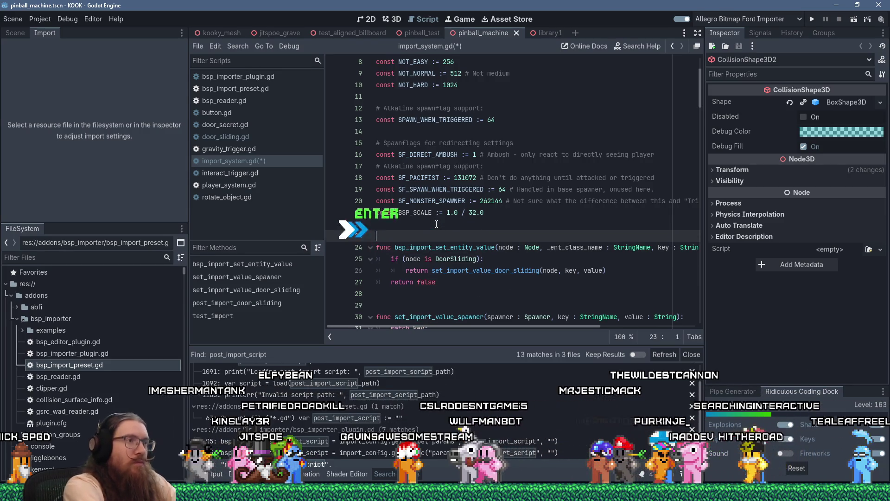
{"action": "key", "text": "ctrl+s"}
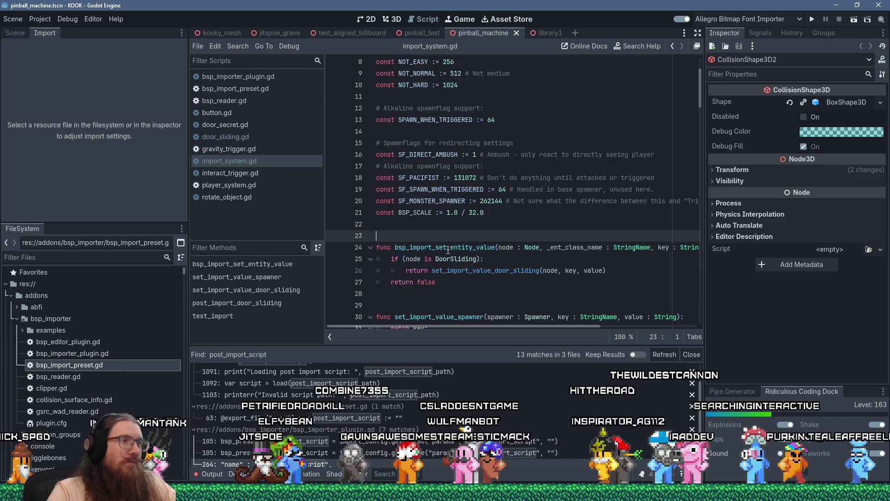
Switch to bsp_reader.gd and search the script for 'set_import_value'.
{"action": "double_click", "coordinate": [448, 249]}
{"action": "left_click", "coordinate": [482, 313]}
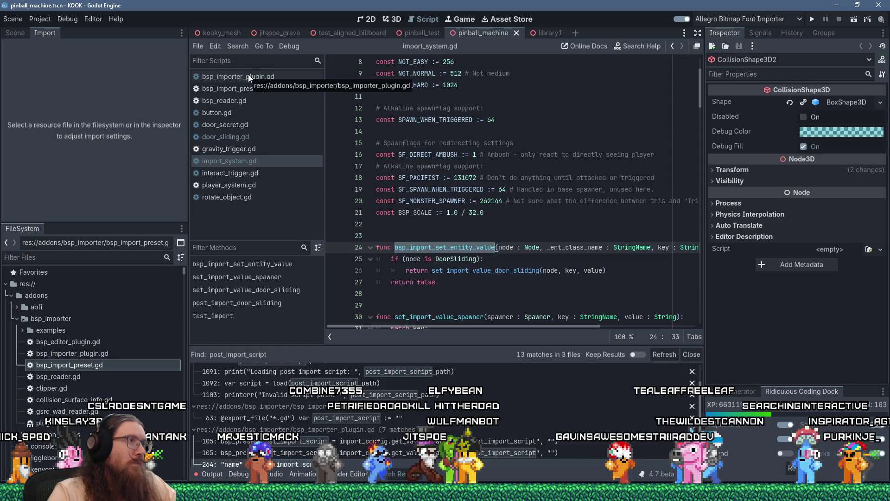
{"action": "left_click", "coordinate": [229, 103]}
{"action": "left_click", "coordinate": [486, 178]}
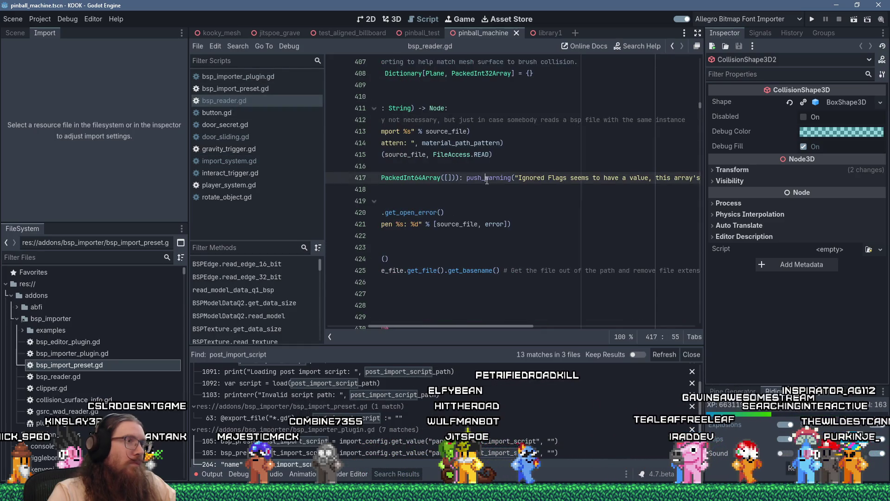
{"action": "key", "text": "ctrl+f"}
{"action": "type", "text": "set_import_value"}
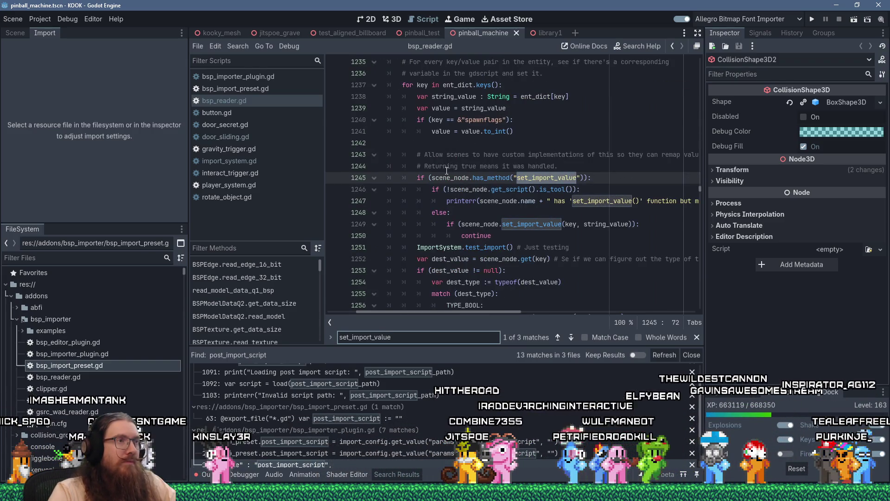
Scroll down to the var declarations ending with include_sky_surfaces near line 366.
{"action": "scroll", "coordinate": [446, 171], "scroll_direction": "up", "scroll_amount": 2}
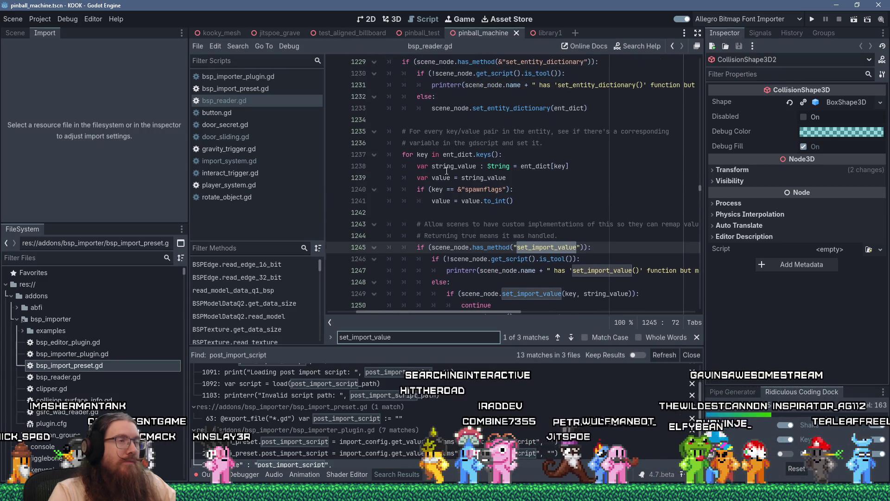
{"action": "scroll", "coordinate": [446, 171], "scroll_direction": "up", "scroll_amount": 8}
{"action": "scroll", "coordinate": [472, 305], "scroll_direction": "up", "scroll_amount": 6}
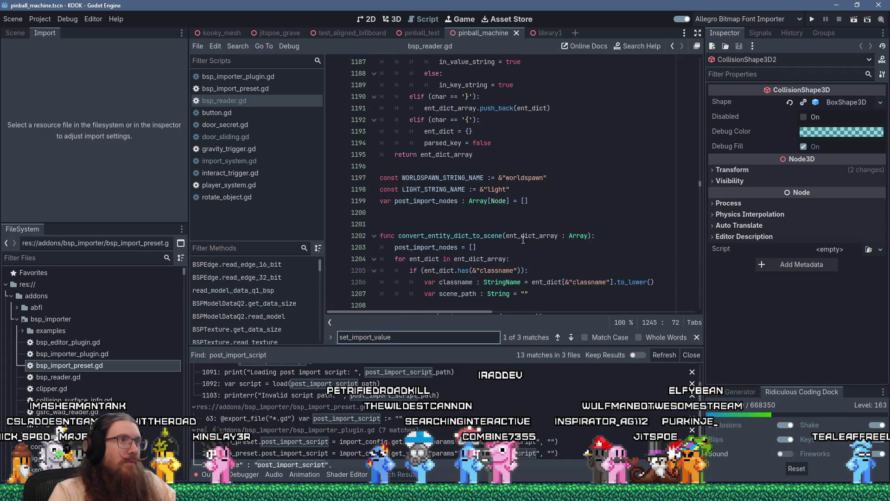
{"action": "scroll", "coordinate": [523, 240], "scroll_direction": "down", "scroll_amount": 1}
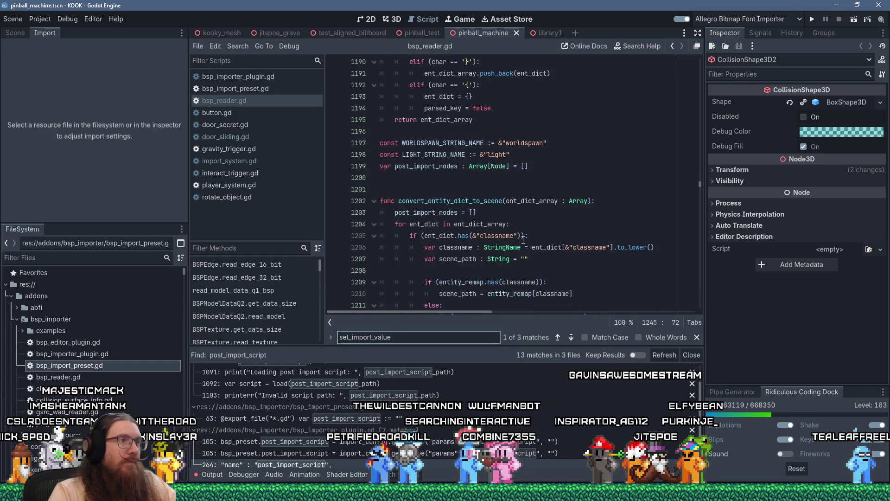
{"action": "scroll", "coordinate": [523, 240], "scroll_direction": "up", "scroll_amount": 11}
{"action": "left_click_drag", "start_coordinate": [701, 181], "coordinate": [703, 61]}
{"action": "left_click", "coordinate": [640, 94]}
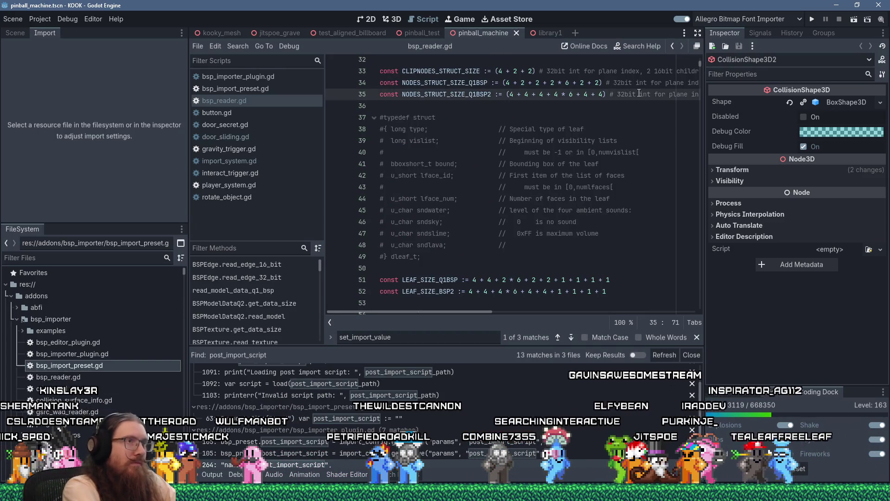
{"action": "mouse_move", "coordinate": [640, 94]}
{"action": "scroll", "coordinate": [649, 116], "scroll_direction": "up", "scroll_amount": 10}
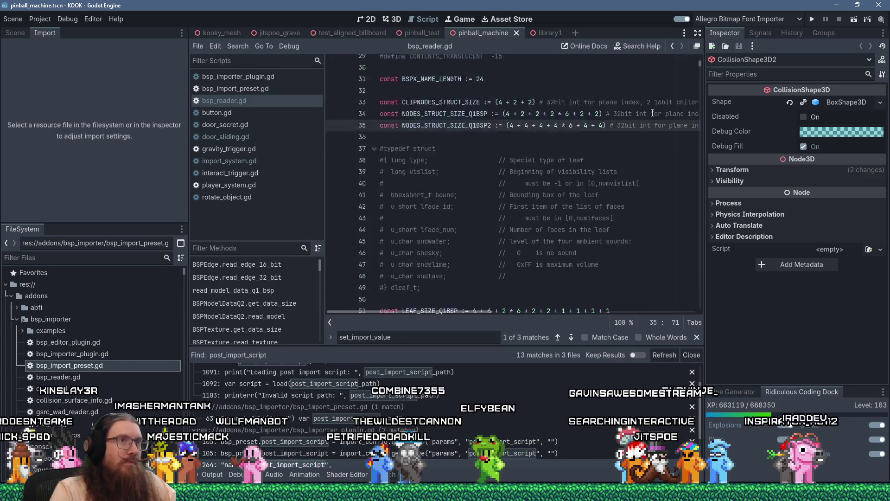
{"action": "scroll", "coordinate": [544, 160], "scroll_direction": "down", "scroll_amount": 20}
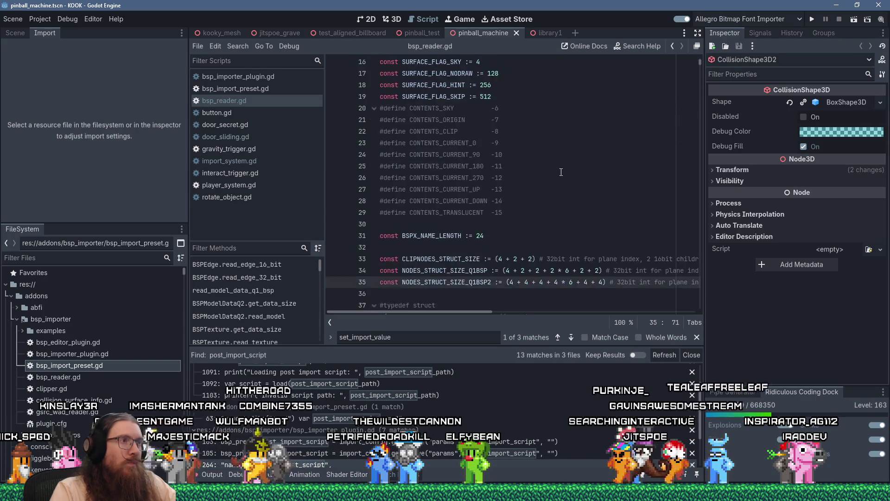
{"action": "scroll", "coordinate": [561, 172], "scroll_direction": "down", "scroll_amount": 5}
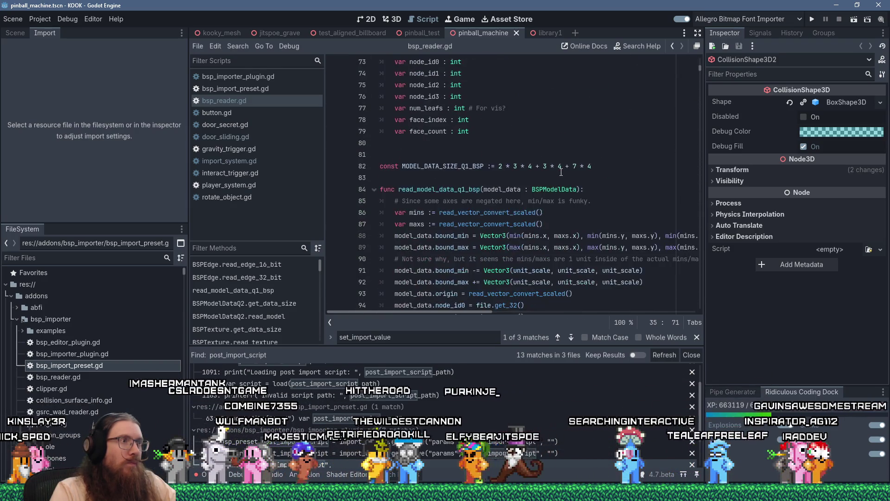
{"action": "scroll", "coordinate": [561, 172], "scroll_direction": "up", "scroll_amount": 20}
{"action": "scroll", "coordinate": [561, 172], "scroll_direction": "down", "scroll_amount": 20}
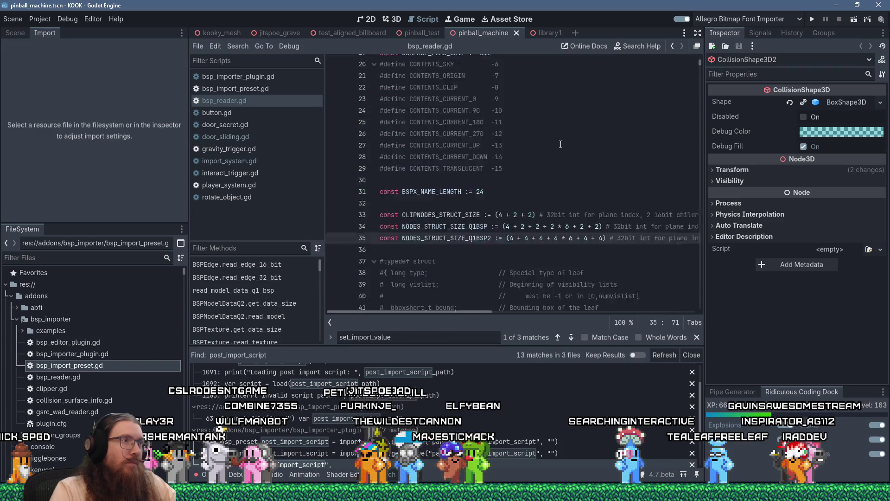
{"action": "scroll", "coordinate": [556, 145], "scroll_direction": "down", "scroll_amount": 20}
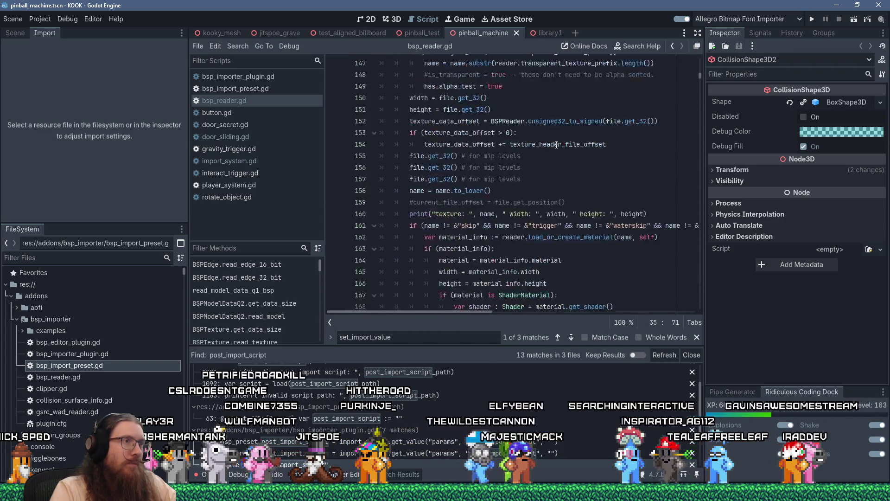
{"action": "scroll", "coordinate": [556, 144], "scroll_direction": "down", "scroll_amount": 20}
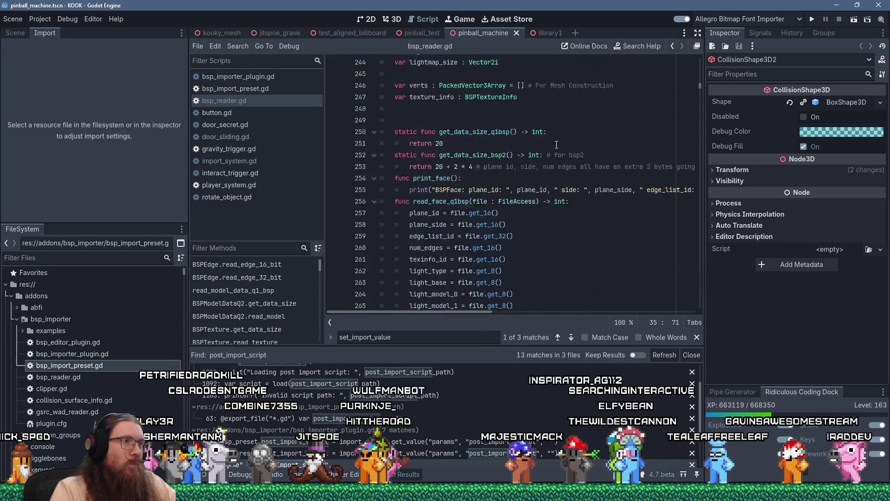
{"action": "scroll", "coordinate": [556, 145], "scroll_direction": "down", "scroll_amount": 16}
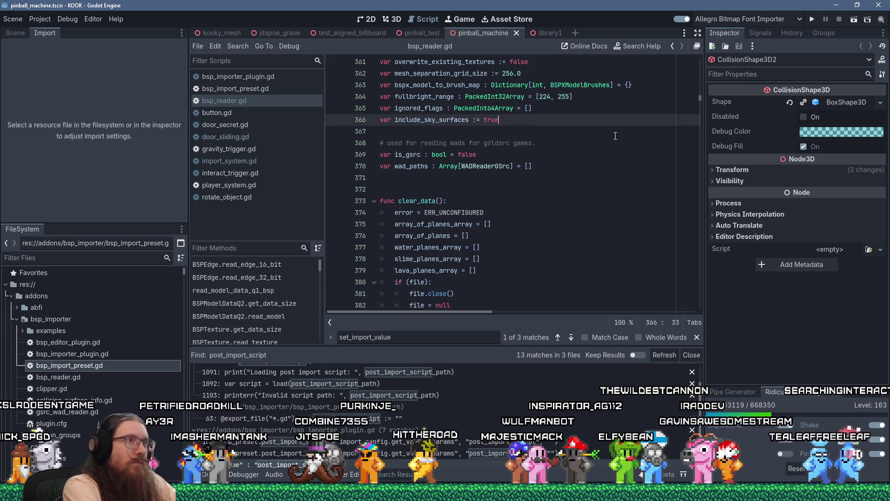
Declare 'var importer_singleton_ref' on line 368 and open Find in Files.
{"action": "key", "text": "Return"}
{"action": "key", "text": "Return"}
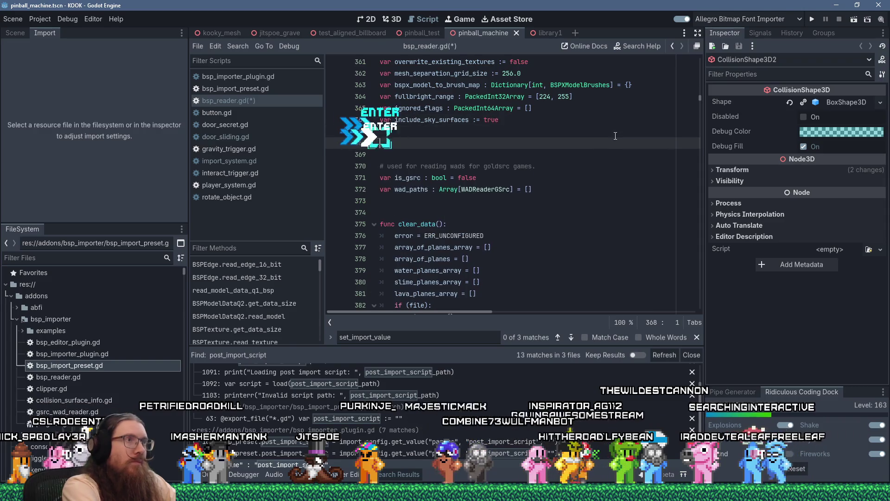
{"action": "type", "text": "var s"}
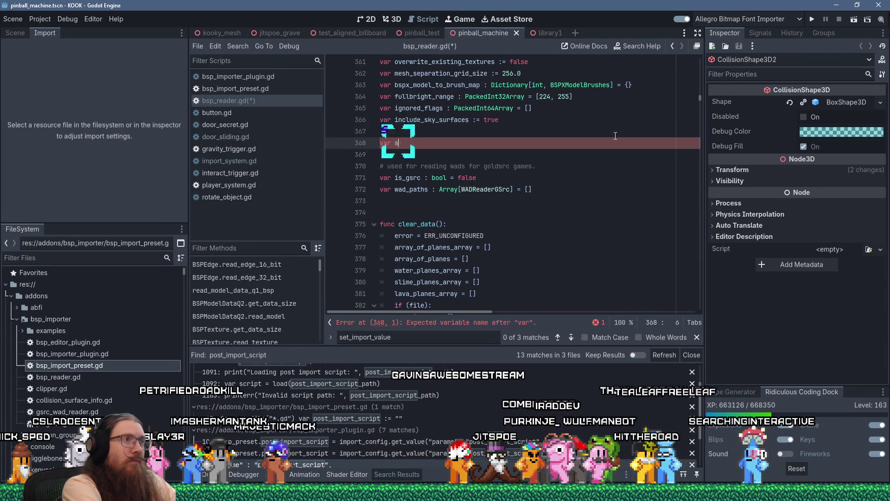
{"action": "key", "text": "BackSpace"}
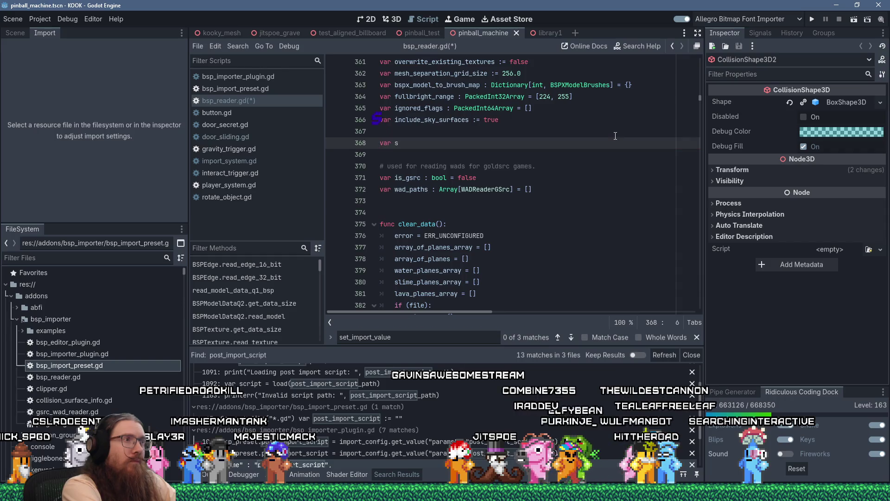
{"action": "scroll", "coordinate": [584, 206], "scroll_direction": "up", "scroll_amount": 4}
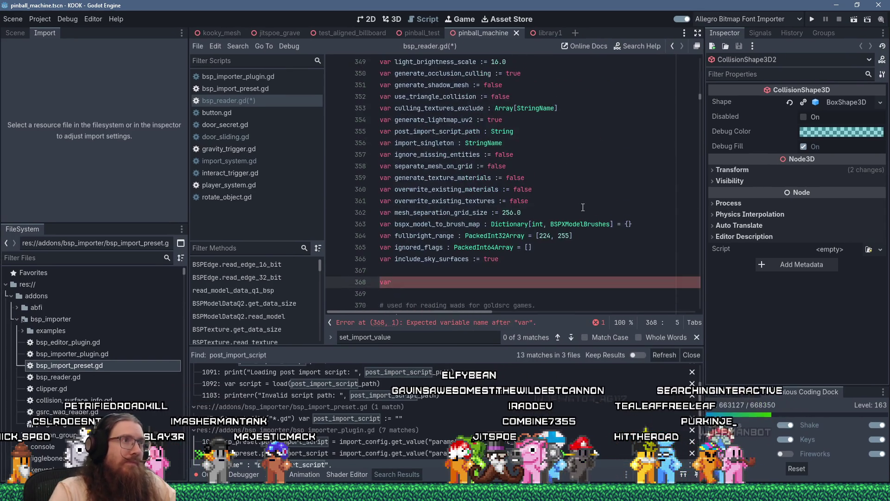
{"action": "type", "text": "importe"}
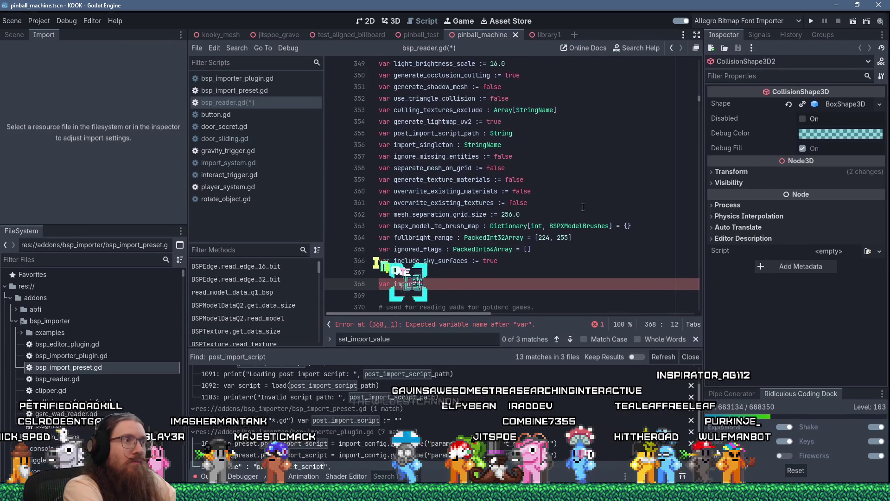
{"action": "type", "text": "r_singleton_erf"}
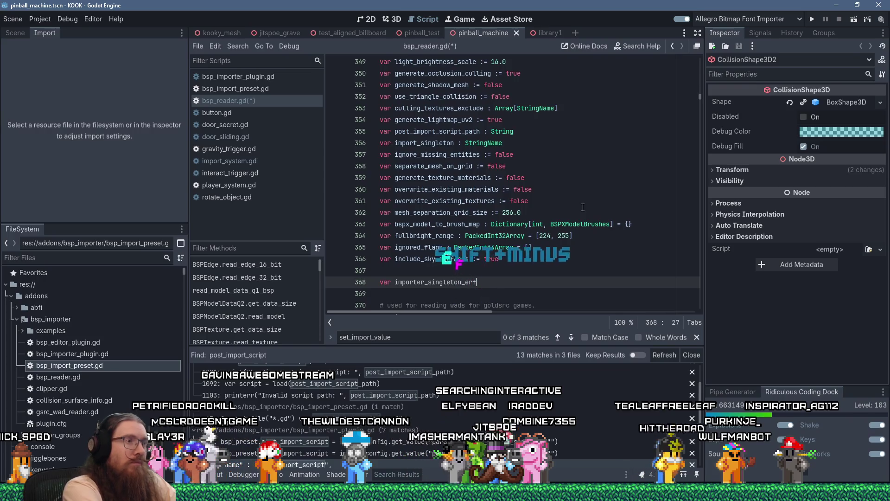
{"action": "key", "text": "BackSpace"}
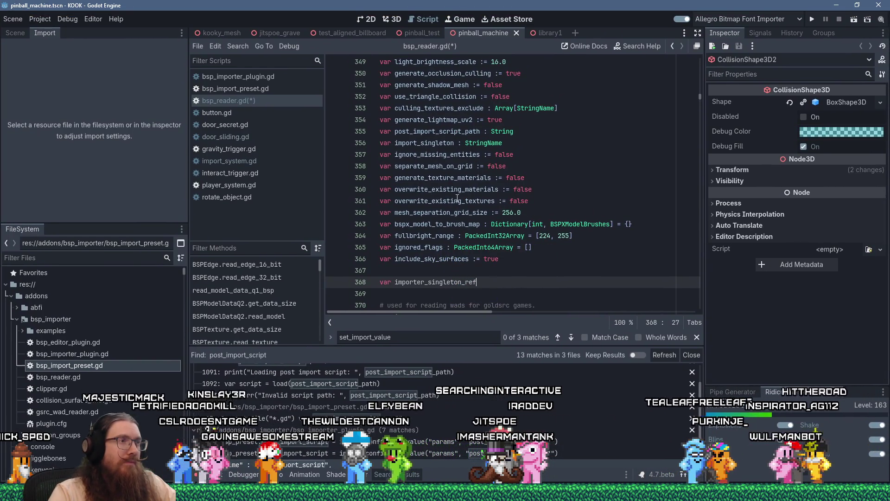
{"action": "left_click", "coordinate": [238, 46]}
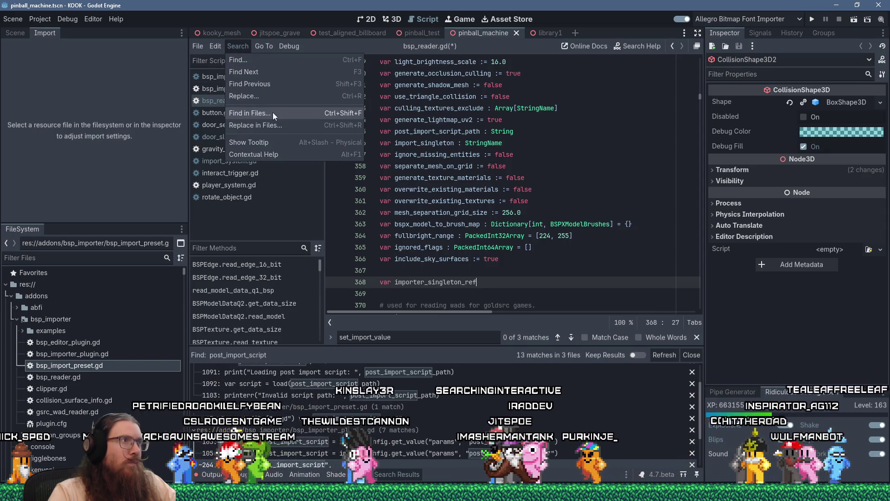
{"action": "left_click", "coordinate": [273, 112]}
Search the whole project for importer_singleton, confirming 0 matches.
{"action": "type", "text": "importer_"}
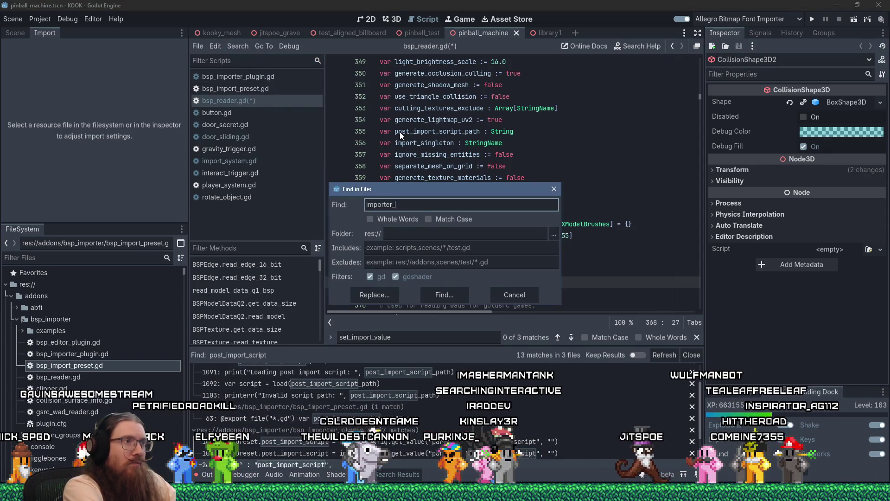
{"action": "type", "text": "singleton"}
{"action": "key", "text": "Return"}
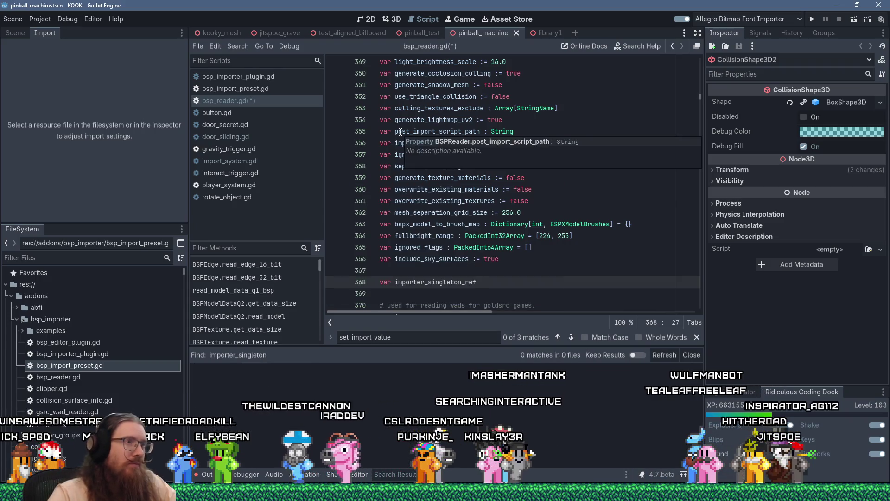
{"action": "left_click", "coordinate": [502, 108]}
Search the script for 'singleton' to locate import_singleton on line 356.
{"action": "key", "text": "ctrl+f"}
{"action": "type", "text": "singleton"}
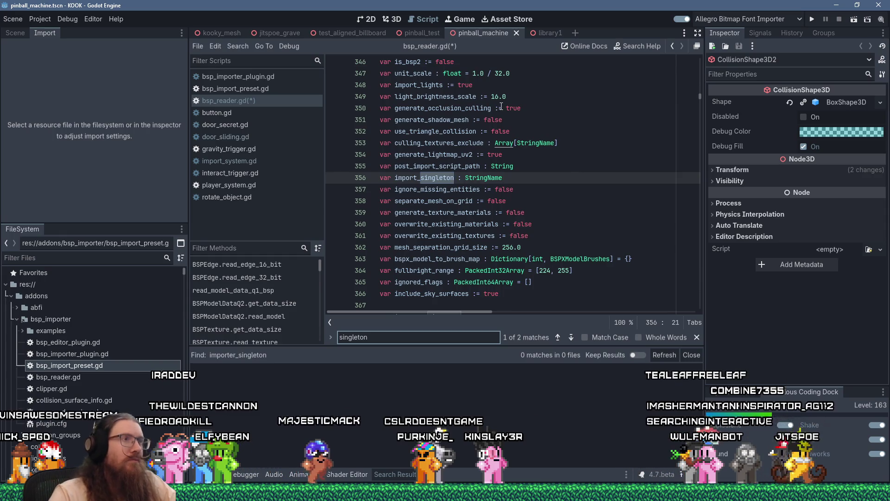
{"action": "scroll", "coordinate": [501, 106], "scroll_direction": "down", "scroll_amount": 2}
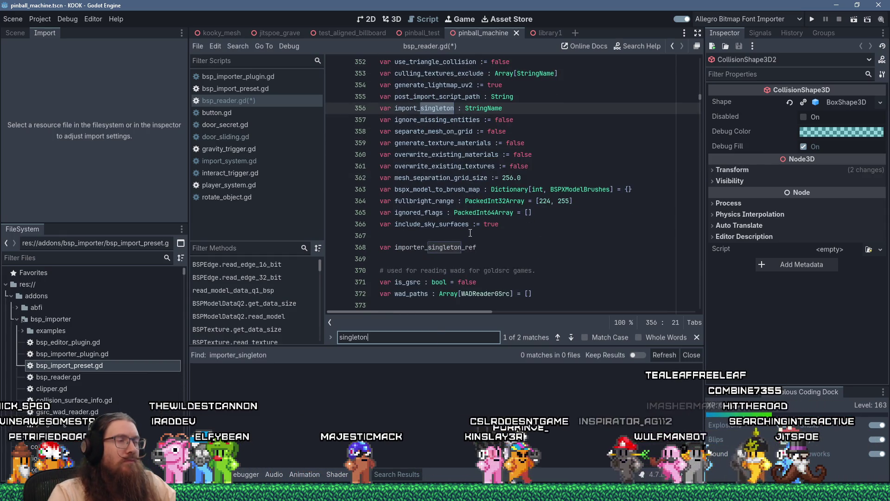
{"action": "left_click", "coordinate": [455, 110]}
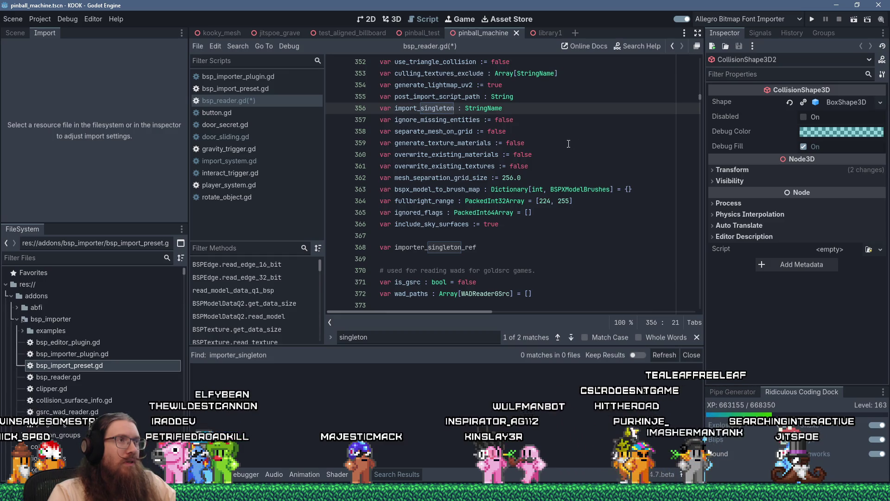
{"action": "left_click", "coordinate": [231, 46]}
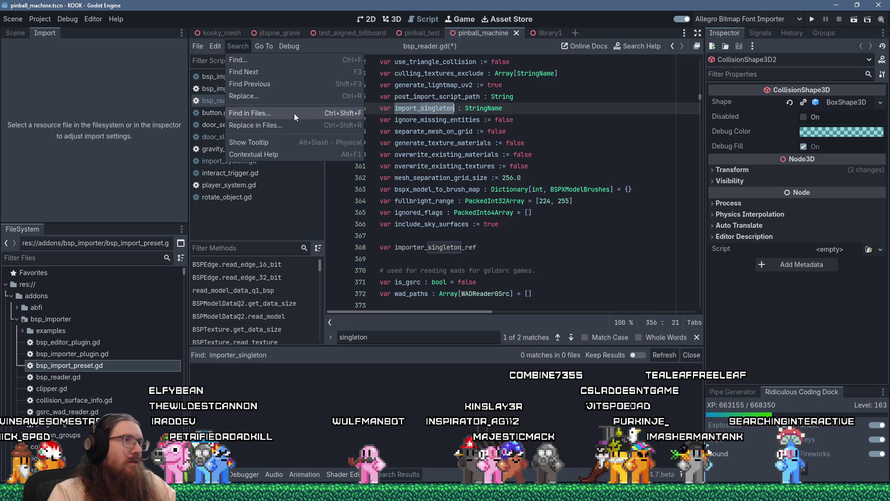
Replace import_singleton with import_singleton_name across the project's three files and save.
{"action": "left_click", "coordinate": [294, 113]}
{"action": "left_click", "coordinate": [459, 294]}
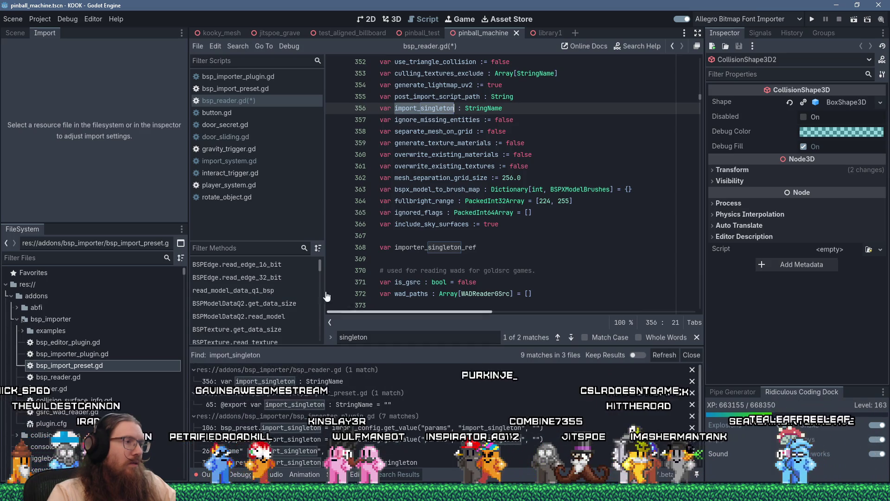
{"action": "left_click", "coordinate": [238, 46]}
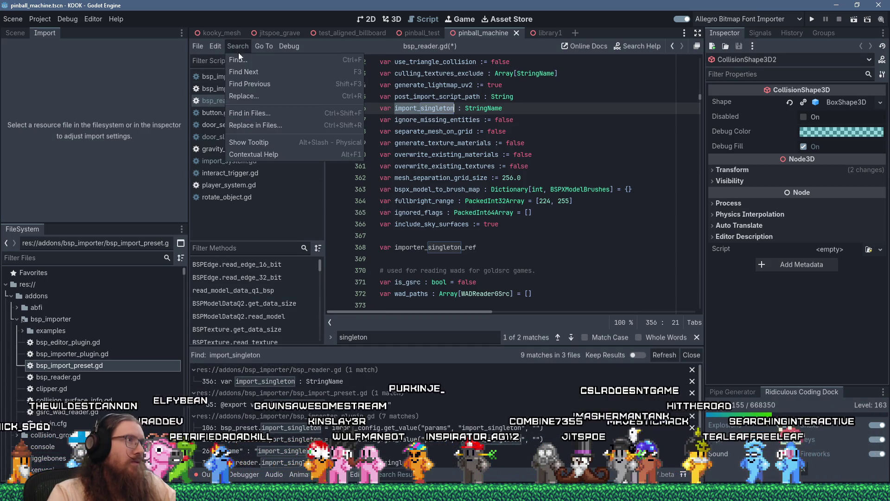
{"action": "left_click", "coordinate": [272, 122]}
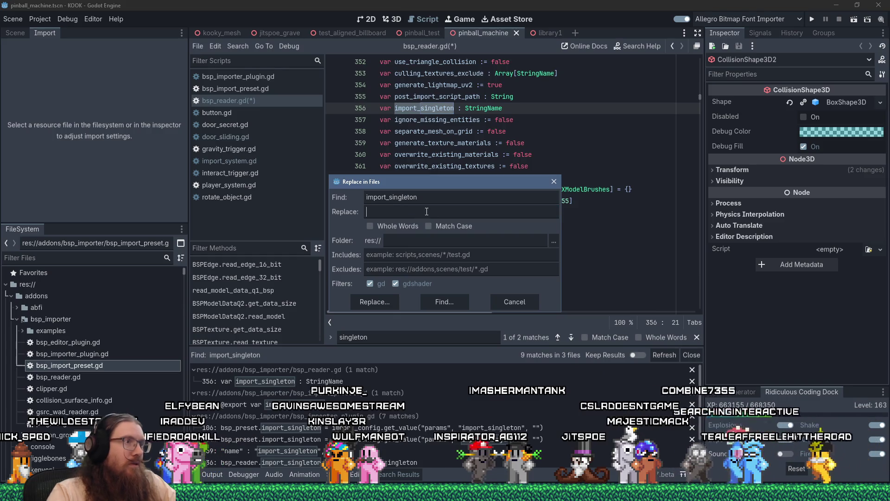
{"action": "type", "text": "import_singleton_"}
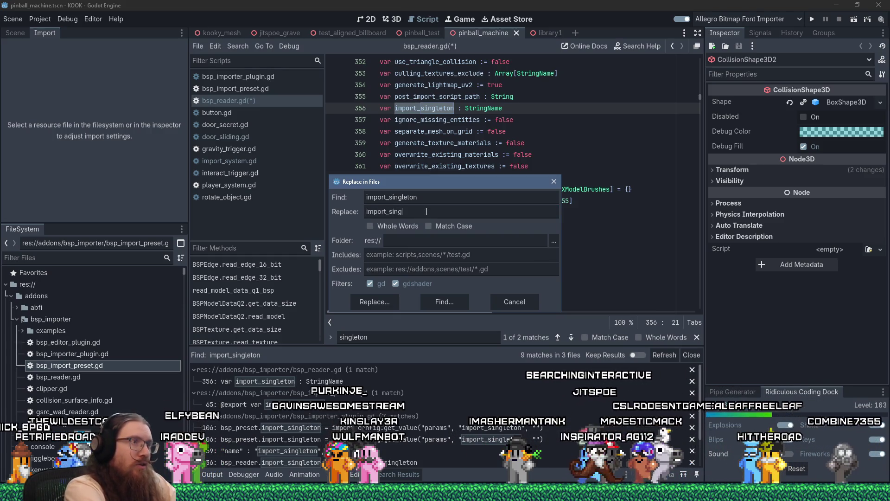
{"action": "type", "text": "name"}
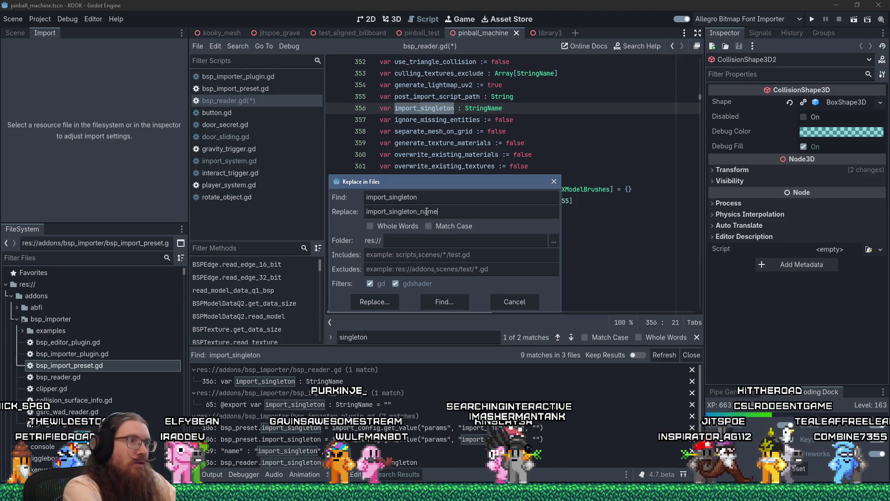
{"action": "left_click", "coordinate": [382, 304]}
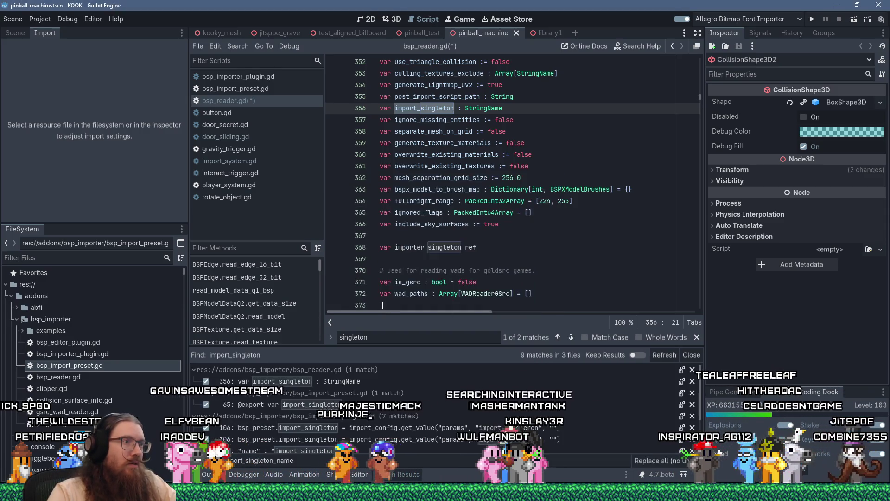
{"action": "left_click", "coordinate": [477, 248]}
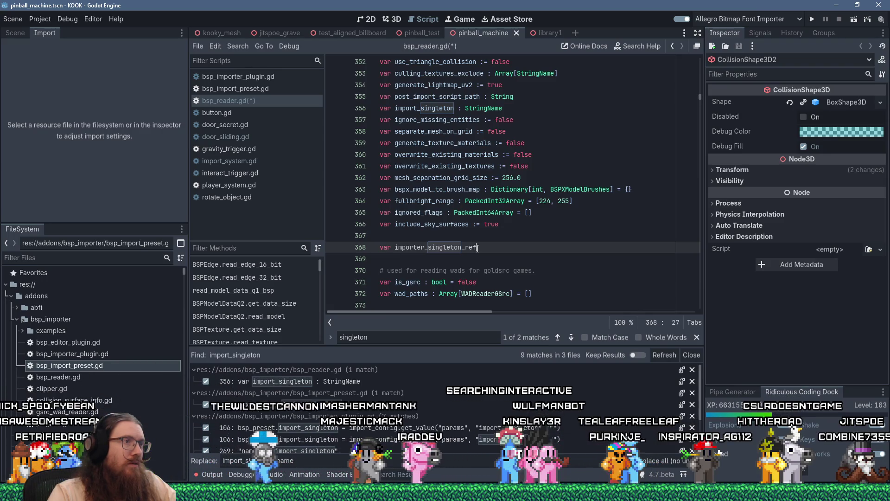
{"action": "left_click", "coordinate": [504, 240]}
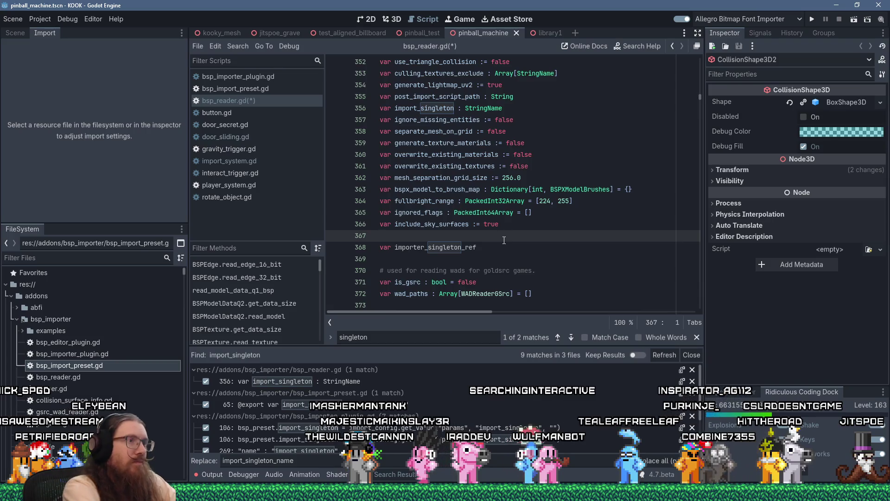
{"action": "key", "text": "ctrl+s"}
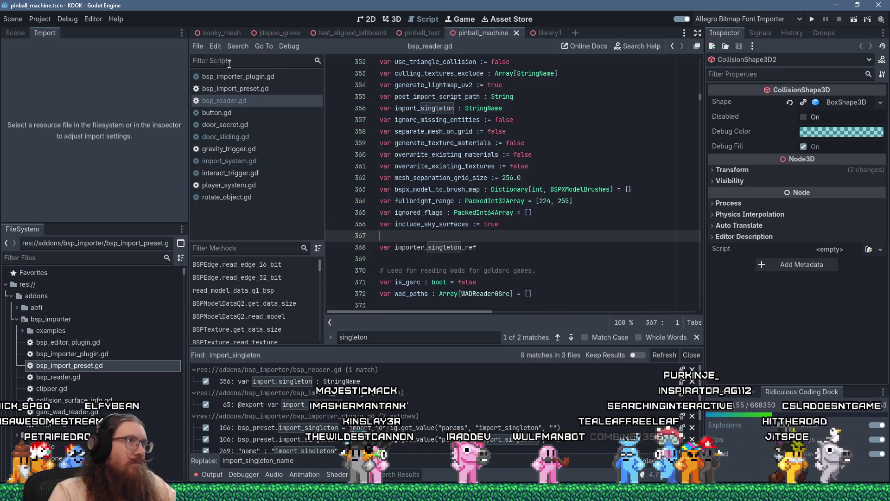
Reopen Replace in Files for import_singleton and list the remaining matches.
{"action": "left_click", "coordinate": [237, 46]}
{"action": "left_click", "coordinate": [274, 124]}
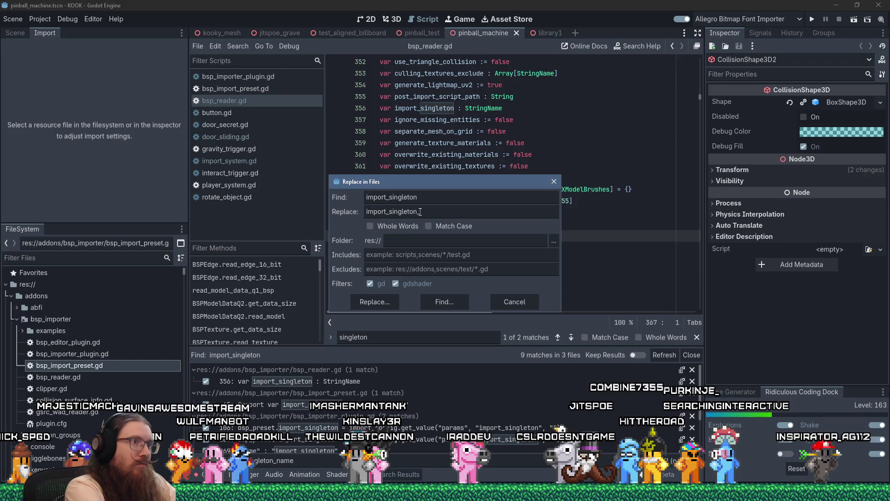
{"action": "left_click", "coordinate": [364, 301]}
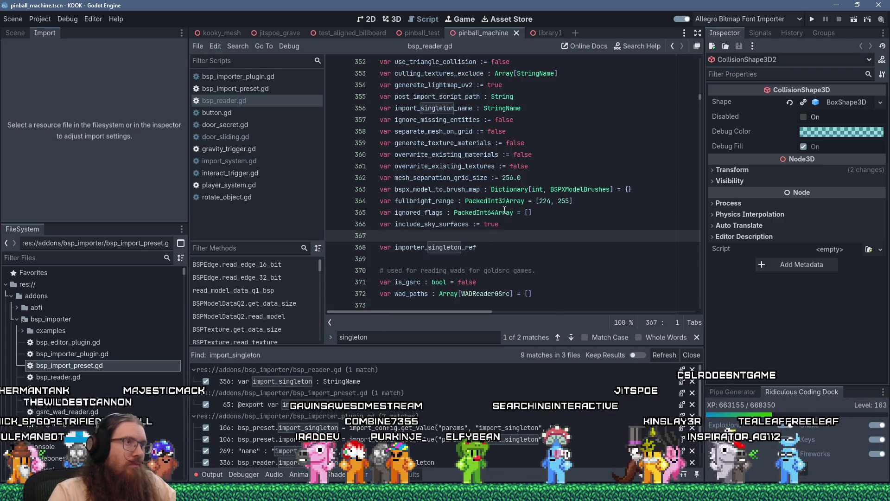
{"action": "left_click", "coordinate": [546, 162]}
{"action": "left_click", "coordinate": [492, 240]}
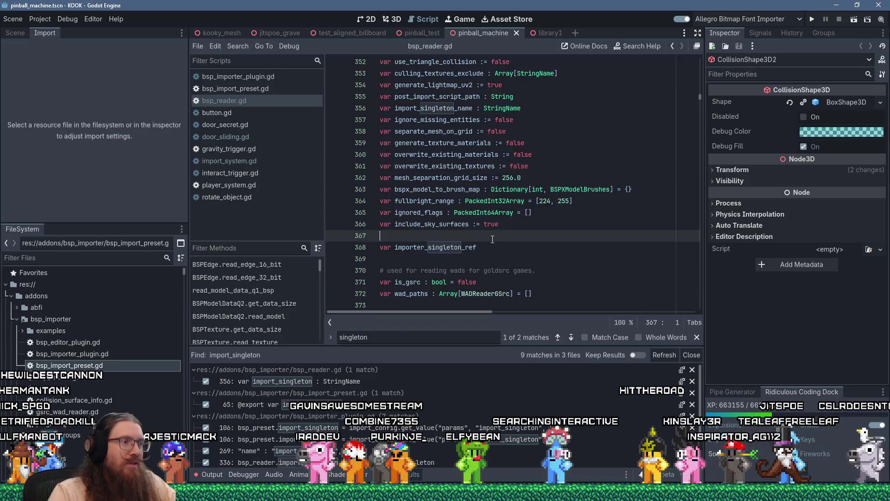
Delete the importer_singleton_ref declaration line.
{"action": "scroll", "coordinate": [492, 240], "scroll_direction": "down", "scroll_amount": 2}
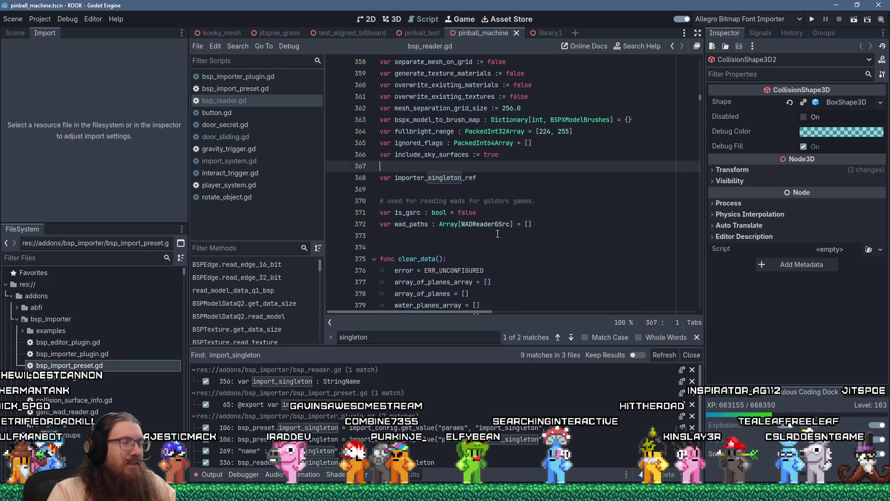
{"action": "scroll", "coordinate": [497, 234], "scroll_direction": "up", "scroll_amount": 3}
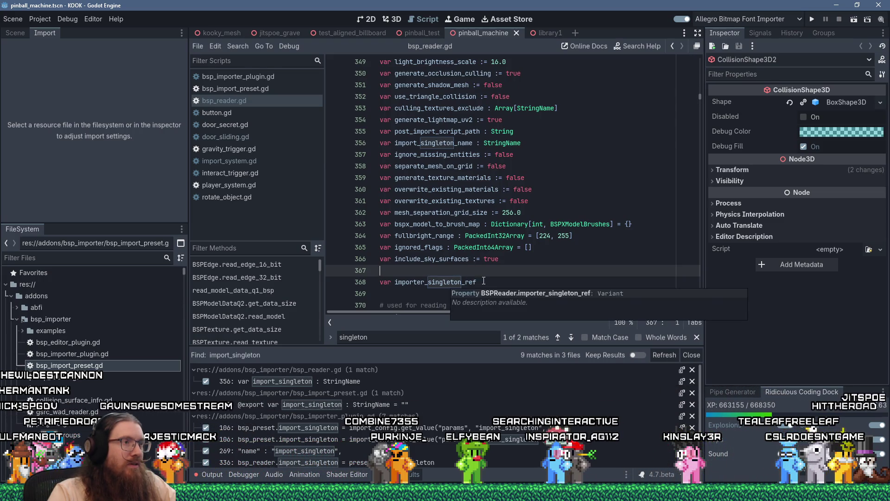
{"action": "left_click_drag", "start_coordinate": [483, 280], "coordinate": [385, 275]}
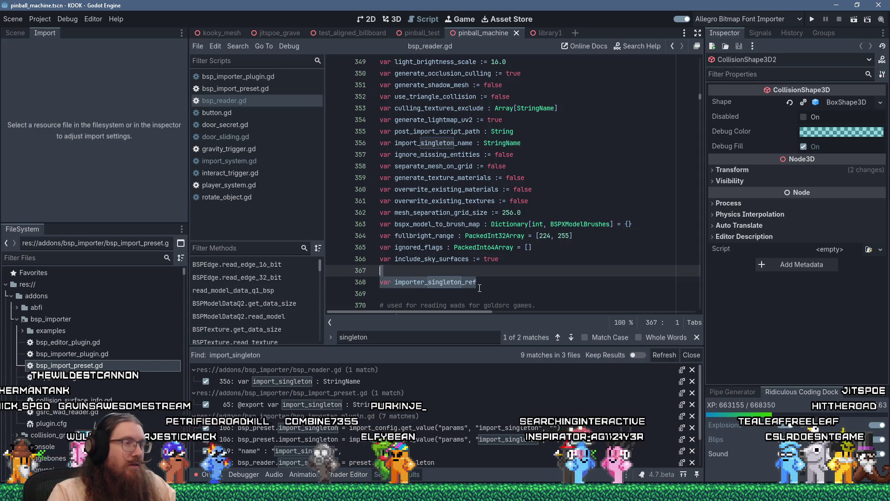
{"action": "key", "text": "Delete"}
Below import_singleton_name, declare 'var import_singleton : Node = null' and save the script.
{"action": "key", "text": "Up"}
{"action": "key", "text": "Up"}
{"action": "key", "text": "Up"}
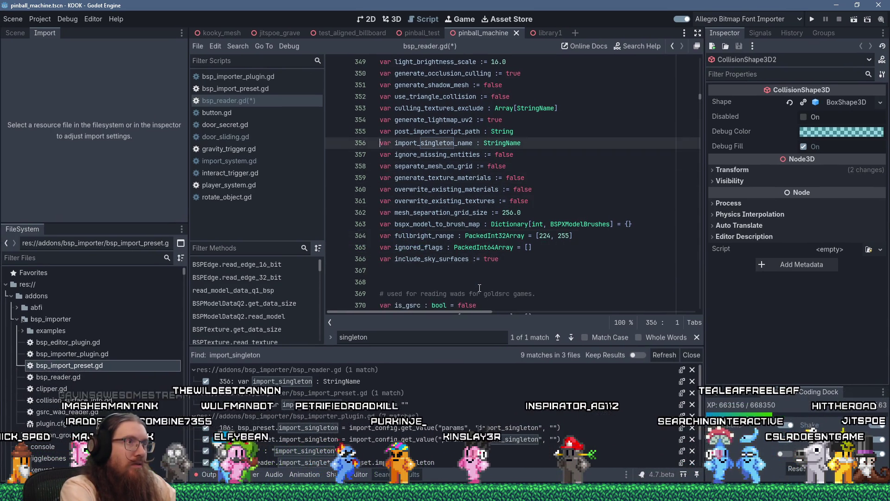
{"action": "key", "text": "End"}
{"action": "key", "text": "Return"}
{"action": "type", "text": "var import_singl"}
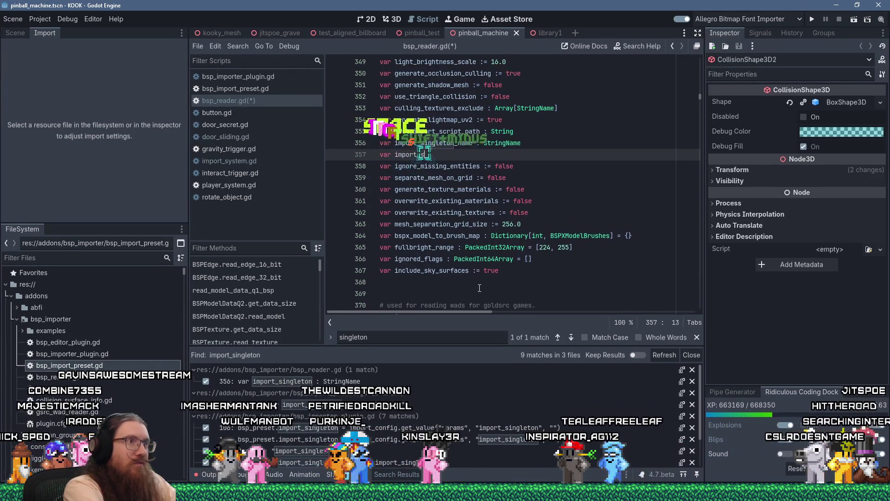
{"action": "key", "text": "BackSpace"}
{"action": "key", "text": "BackSpace"}
{"action": "key", "text": "BackSpace"}
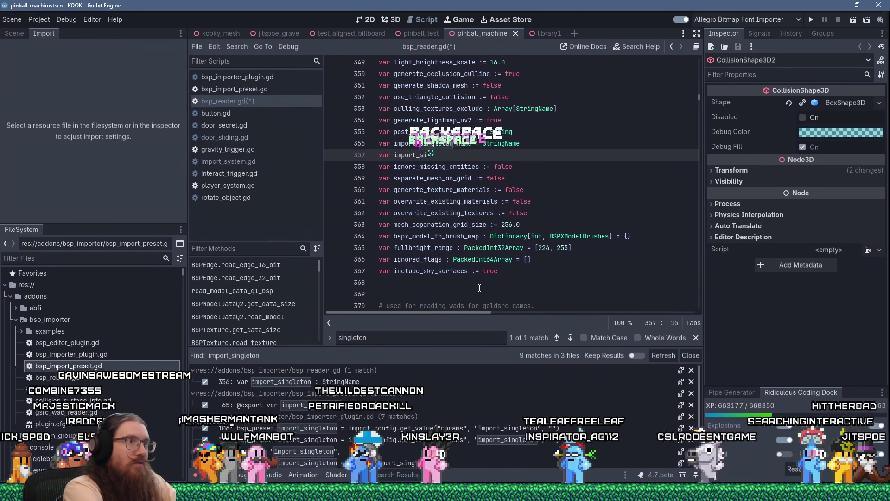
{"action": "type", "text": "ngleton:: Node"}
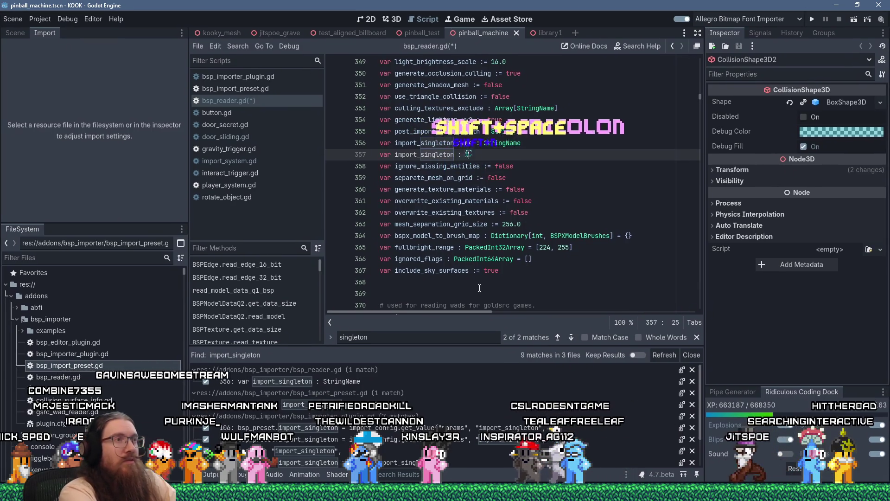
{"action": "type", "text": " = null"}
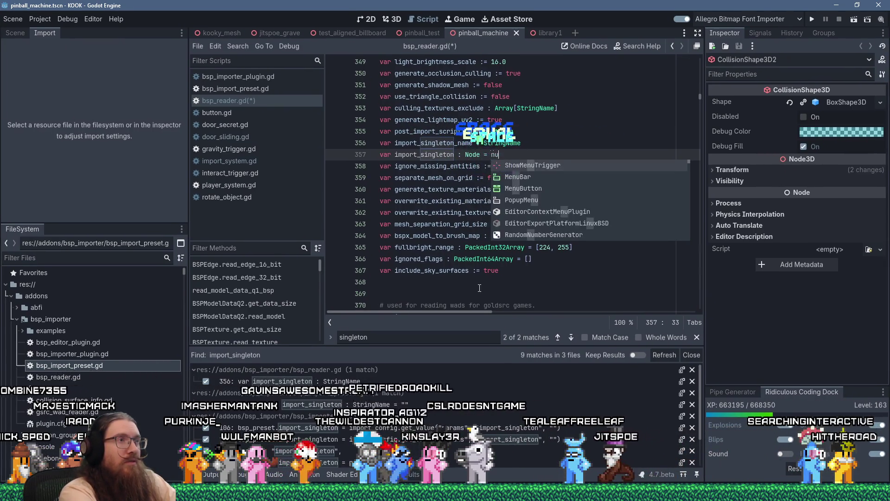
{"action": "key", "text": "ctrl+s"}
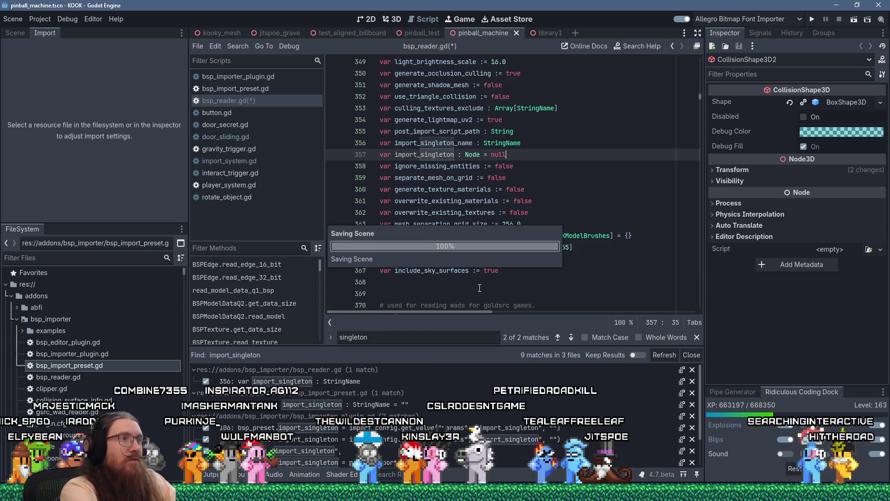
{"action": "scroll", "coordinate": [480, 283], "scroll_direction": "down", "scroll_amount": 6}
Scroll through bsp_reader.gd to the wad_paths.clear() line.
{"action": "scroll", "coordinate": [480, 276], "scroll_direction": "down", "scroll_amount": 6}
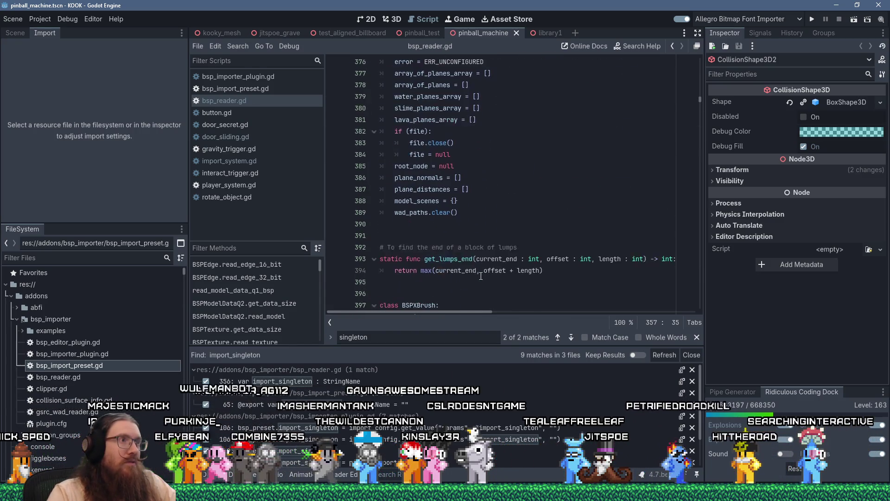
{"action": "scroll", "coordinate": [480, 276], "scroll_direction": "up", "scroll_amount": 4}
{"action": "scroll", "coordinate": [480, 275], "scroll_direction": "up", "scroll_amount": 3}
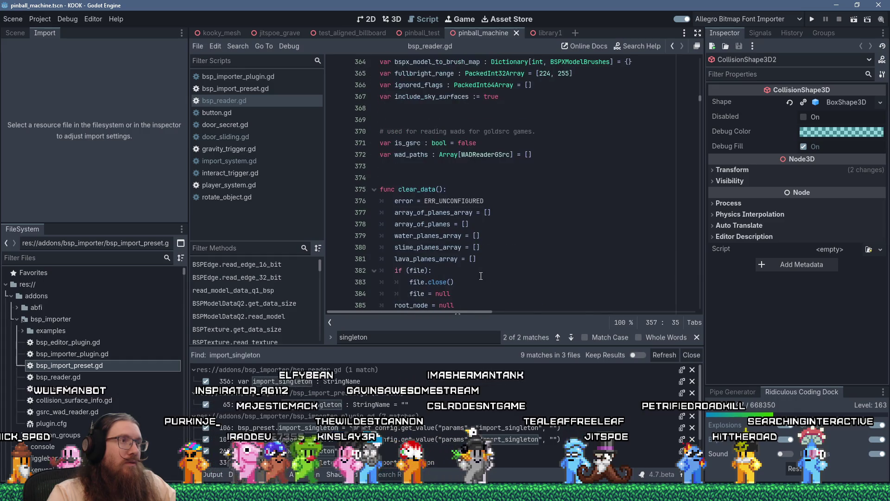
{"action": "scroll", "coordinate": [481, 276], "scroll_direction": "down", "scroll_amount": 5}
{"action": "scroll", "coordinate": [481, 276], "scroll_direction": "up", "scroll_amount": 2}
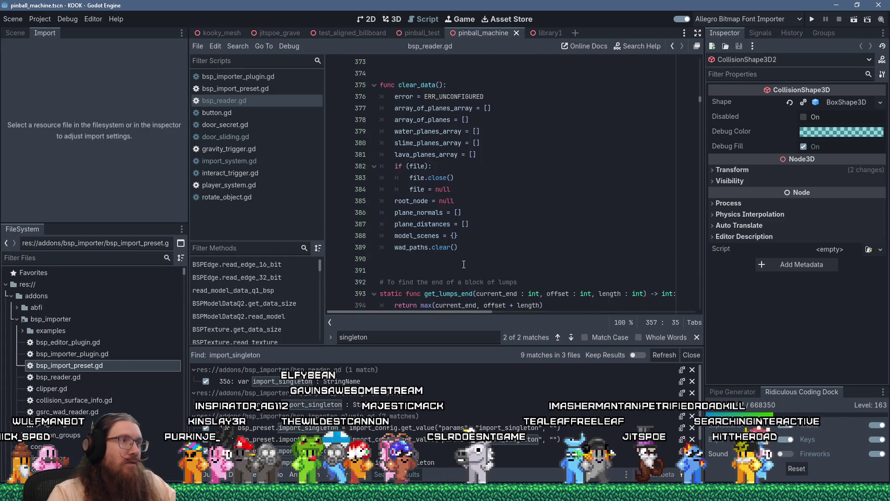
{"action": "left_click", "coordinate": [490, 247]}
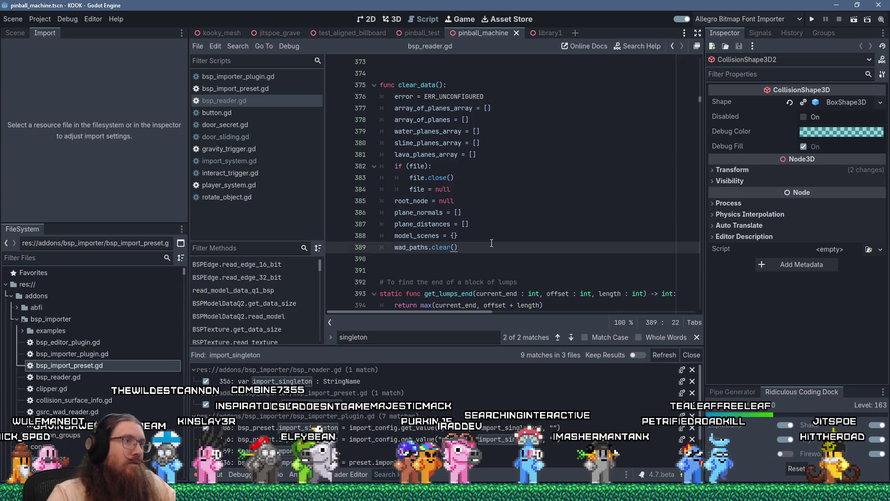
{"action": "scroll", "coordinate": [491, 243], "scroll_direction": "down", "scroll_amount": 2}
{"action": "scroll", "coordinate": [492, 243], "scroll_direction": "down", "scroll_amount": 20}
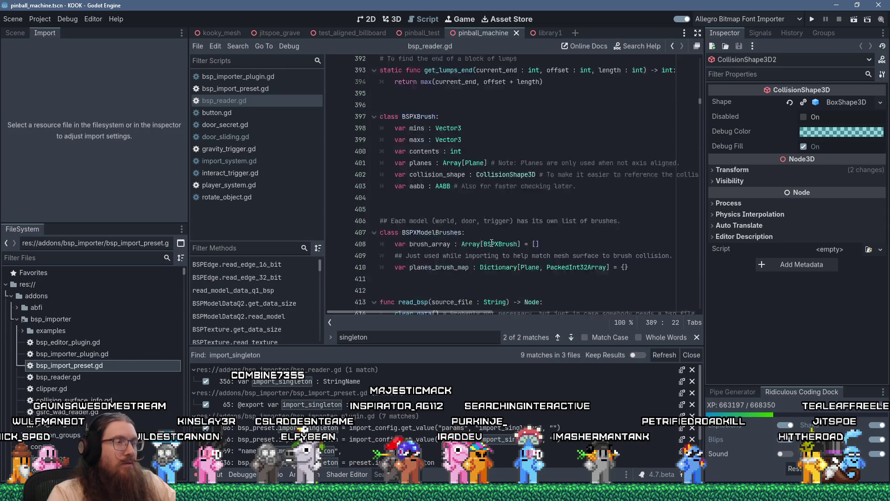
Find 'clear_data' and put the caret at the end of the clear_data() call on line 414.
{"action": "left_click", "coordinate": [493, 241]}
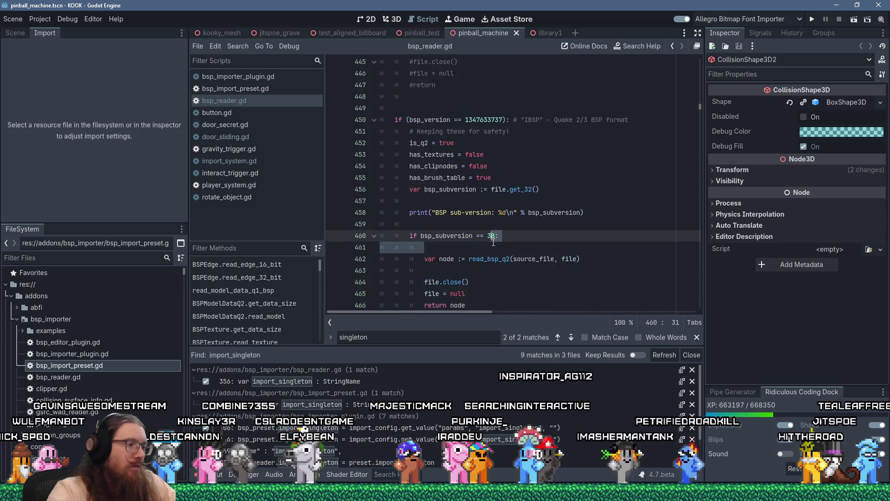
{"action": "key", "text": "ctrl+f"}
{"action": "type", "text": "clear_data"}
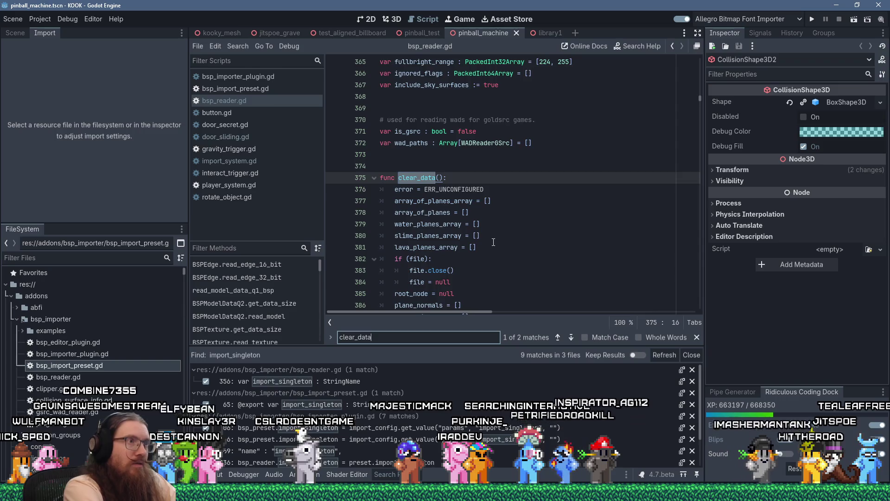
{"action": "key", "text": "Return"}
{"action": "left_click", "coordinate": [495, 177]}
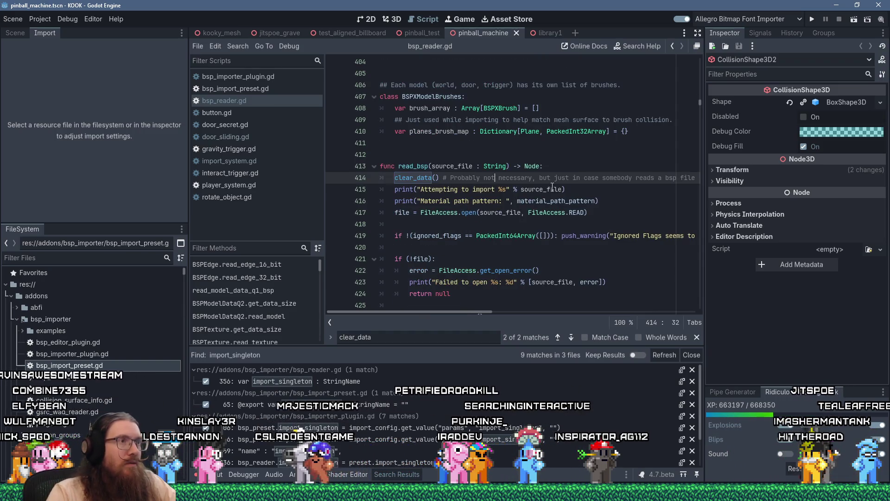
{"action": "key", "text": "End"}
Below the 'Attempting to import' print, start the line 'import_singleton = get_'.
{"action": "key", "text": "Return"}
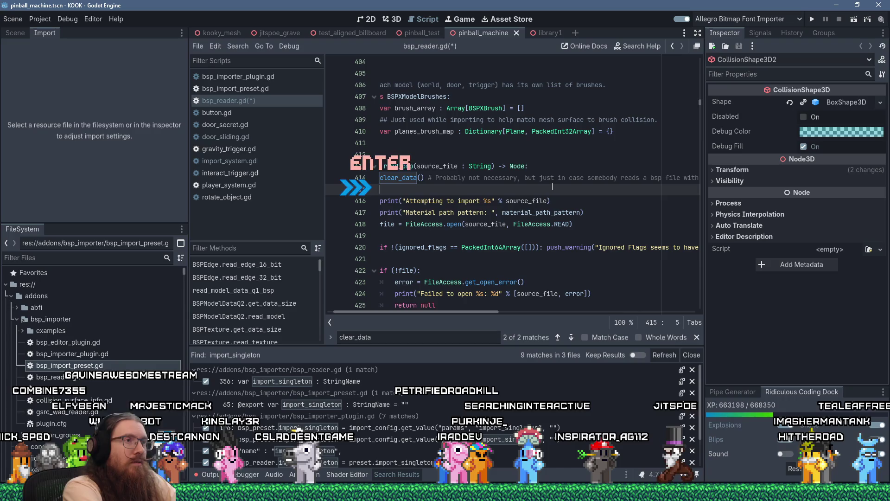
{"action": "key", "text": "Delete"}
{"action": "key", "text": "Return"}
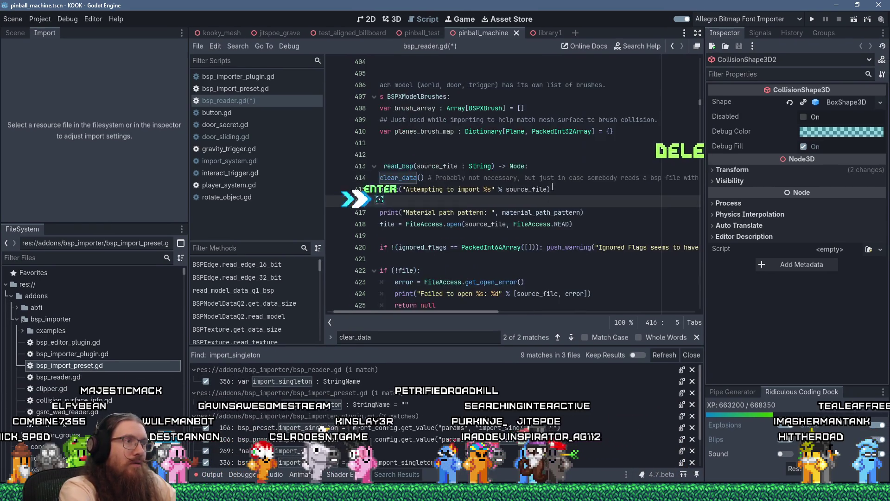
{"action": "type", "text": "import_sin"}
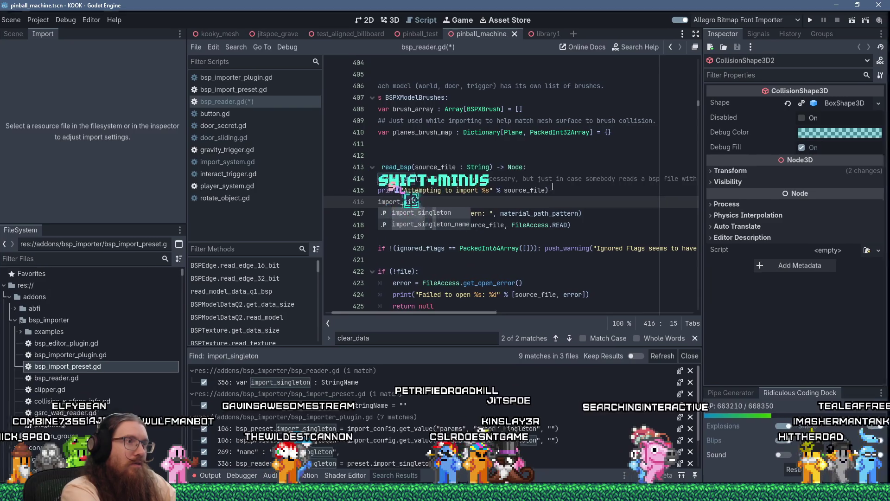
{"action": "key", "text": "Down"}
{"action": "key", "text": "Return"}
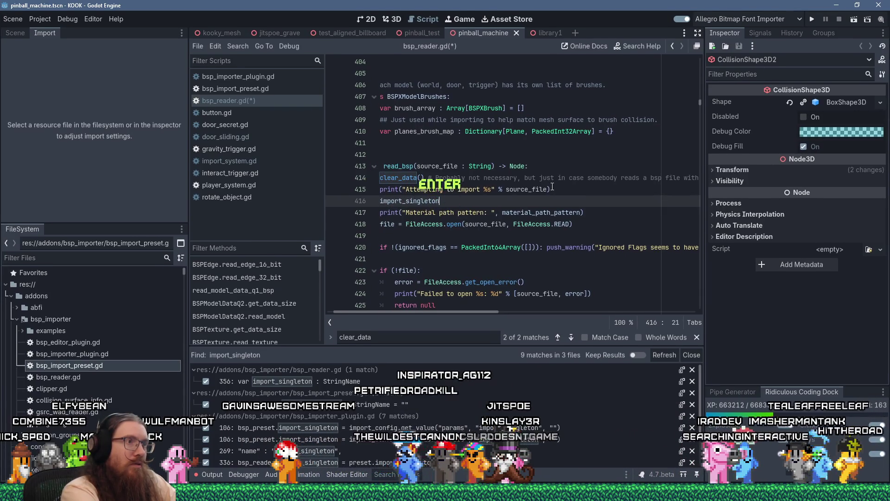
{"action": "type", "text": " ="}
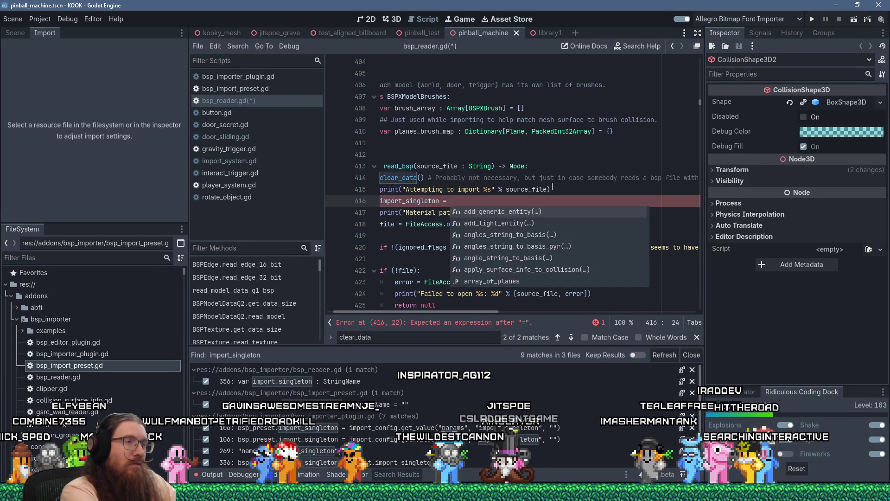
{"action": "type", "text": "get_si"}
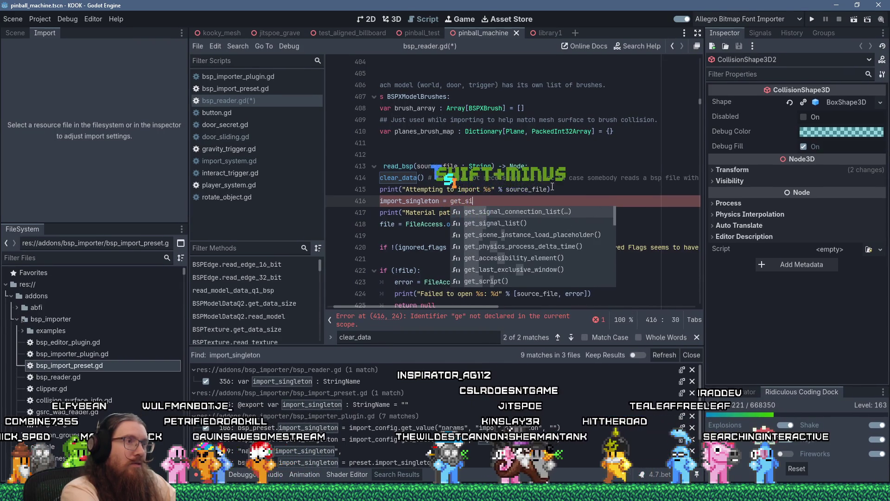
{"action": "type", "text": "ngle"}
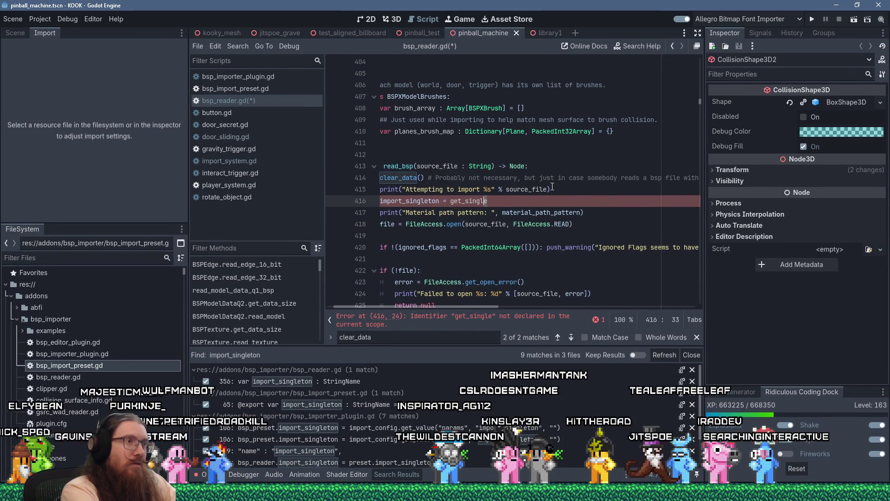
{"action": "type", "text": "get_"}
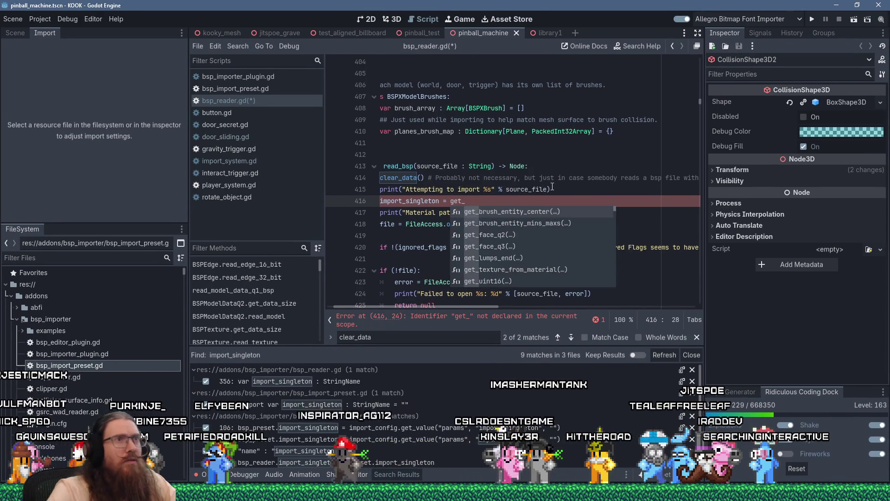
{"action": "left_click", "coordinate": [641, 45]}
Search Help for 'singlet' and open Engine's get_singleton method documentation.
{"action": "type", "text": "s"}
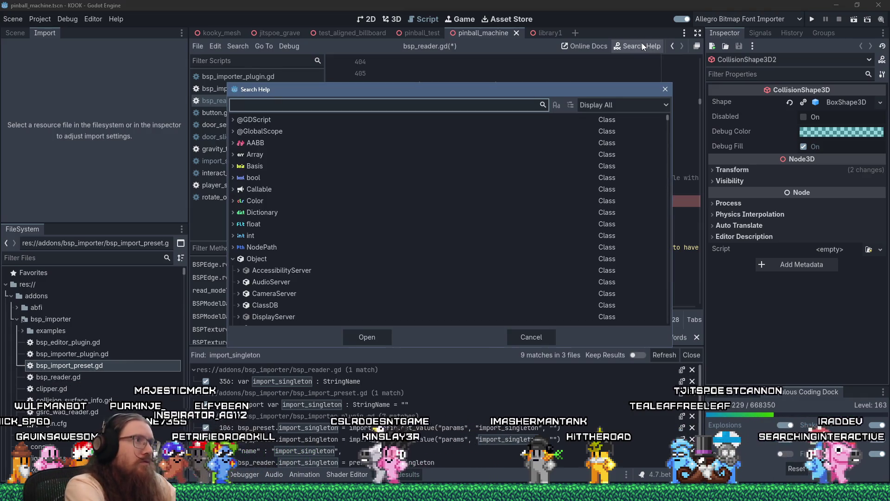
{"action": "type", "text": "ingleton"}
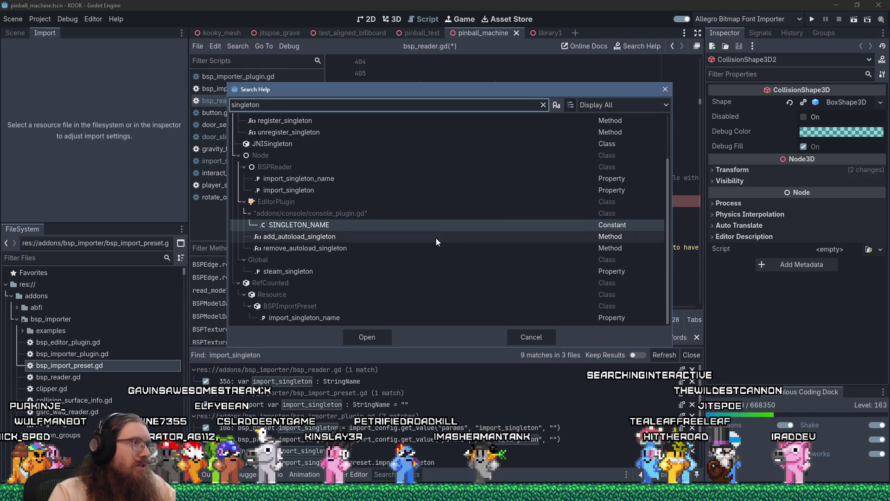
{"action": "scroll", "coordinate": [436, 238], "scroll_direction": "up", "scroll_amount": 3}
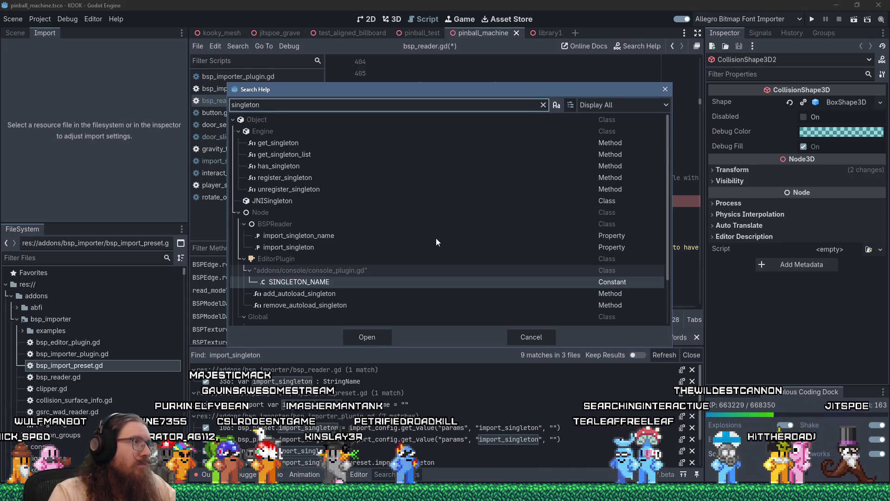
{"action": "double_click", "coordinate": [335, 144]}
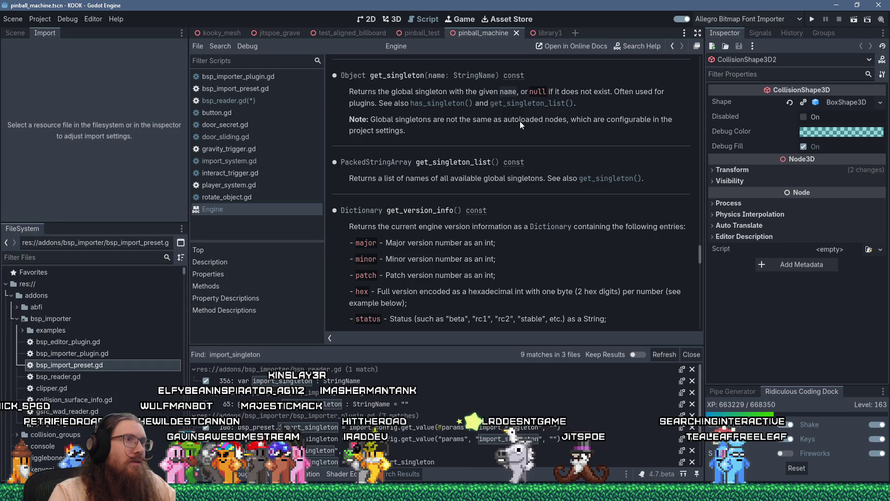
{"action": "scroll", "coordinate": [519, 121], "scroll_direction": "up", "scroll_amount": 3}
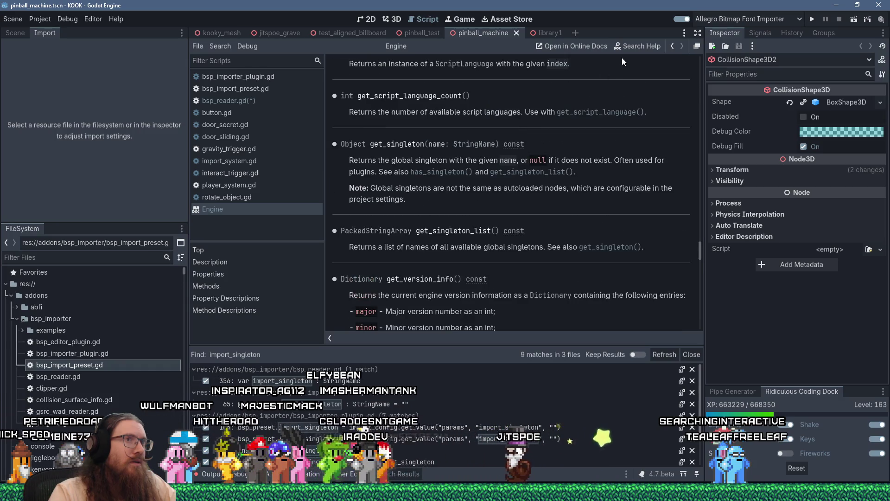
{"action": "left_click", "coordinate": [632, 52]}
{"action": "type", "text": "autoloa"}
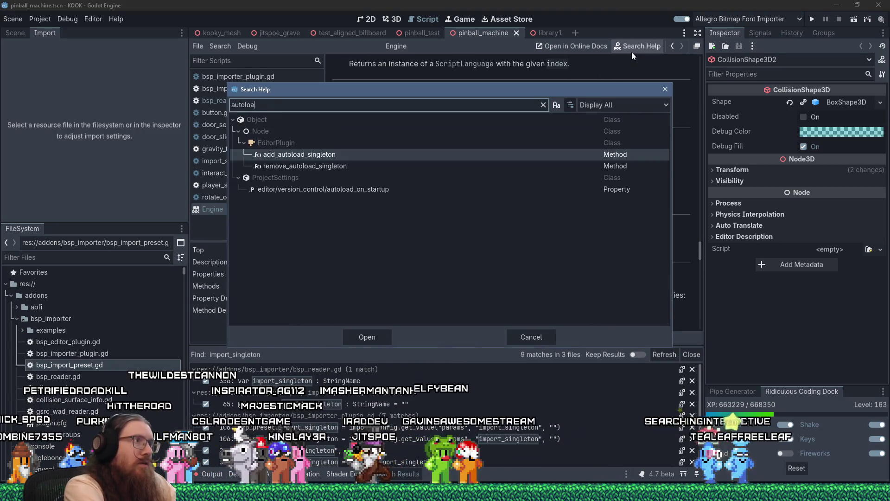
{"action": "type", "text": "d"}
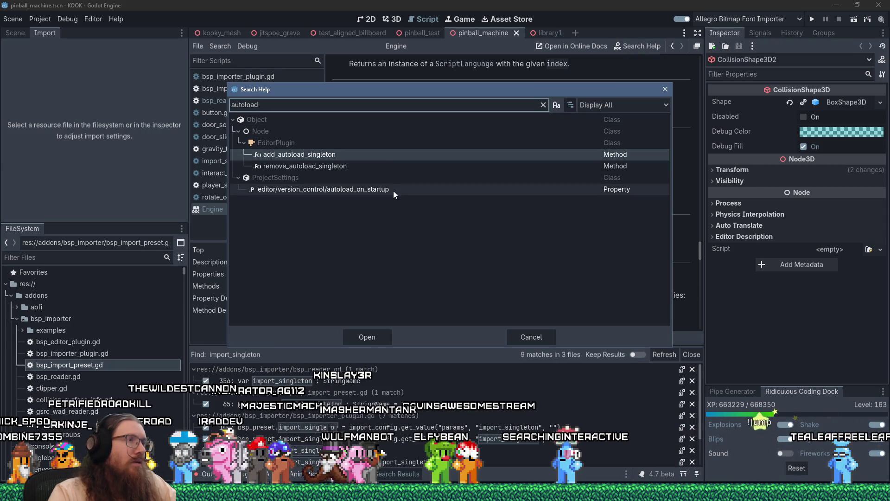
{"action": "mouse_move", "coordinate": [393, 191]}
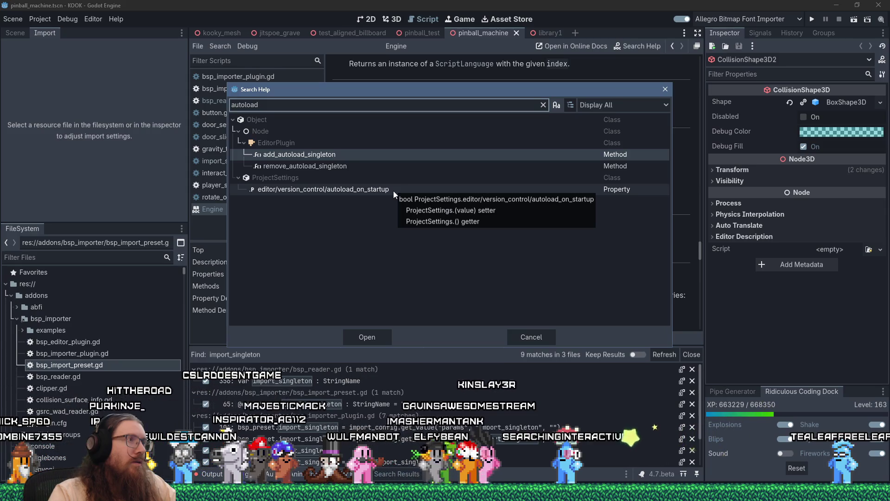
{"action": "left_click", "coordinate": [665, 90]}
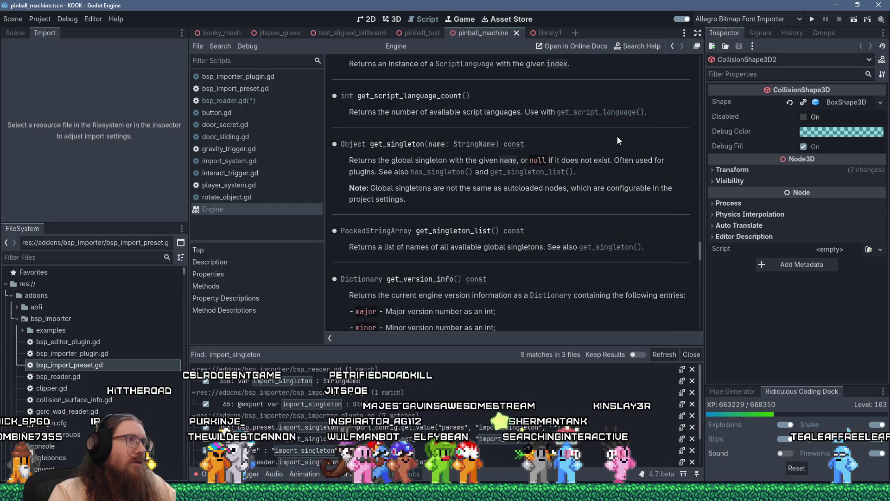
{"action": "scroll", "coordinate": [583, 172], "scroll_direction": "up", "scroll_amount": 3}
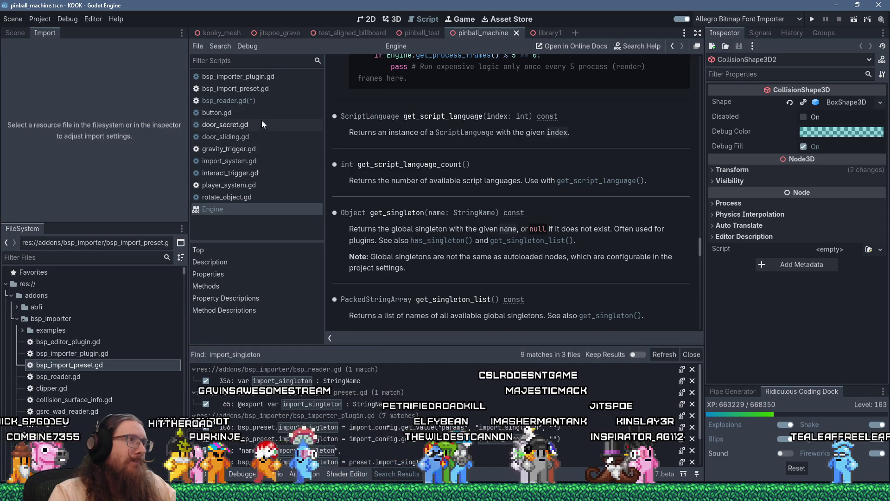
Complete line 416 to 'import_singleton = Engine.get_singleton(' and switch to Firefox.
{"action": "left_click", "coordinate": [259, 102]}
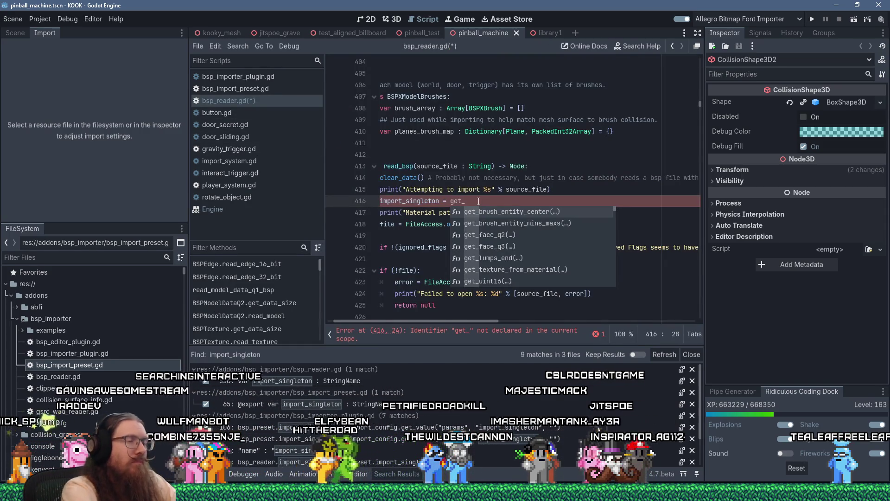
{"action": "key", "text": "BackSpace"}
{"action": "key", "text": "BackSpace"}
{"action": "key", "text": "BackSpace"}
{"action": "type", "text": "Engine."}
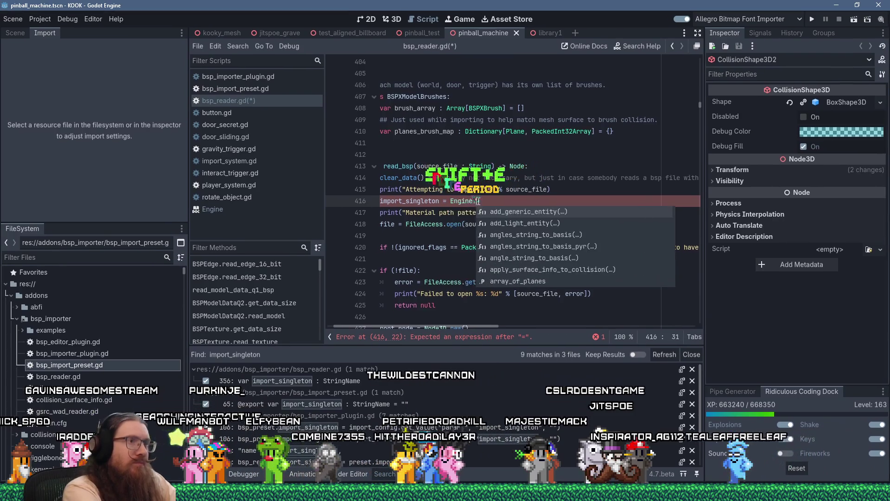
{"action": "type", "text": "get_sin"}
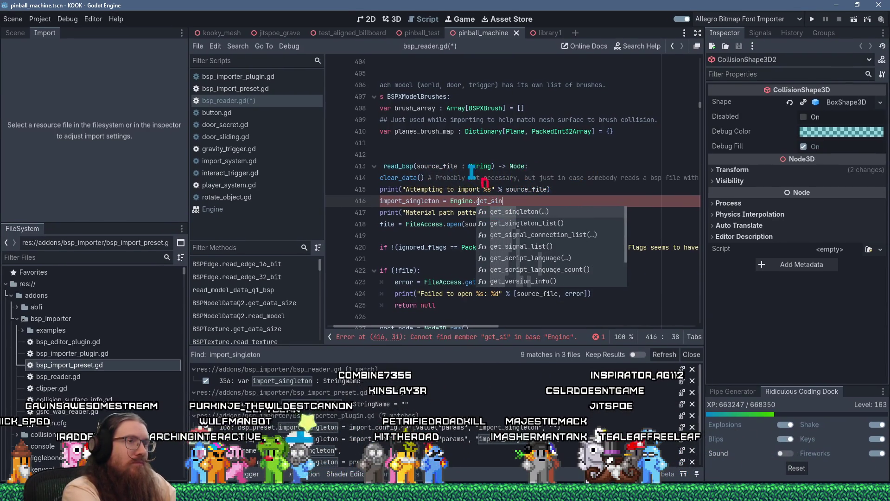
{"action": "key", "text": "Return"}
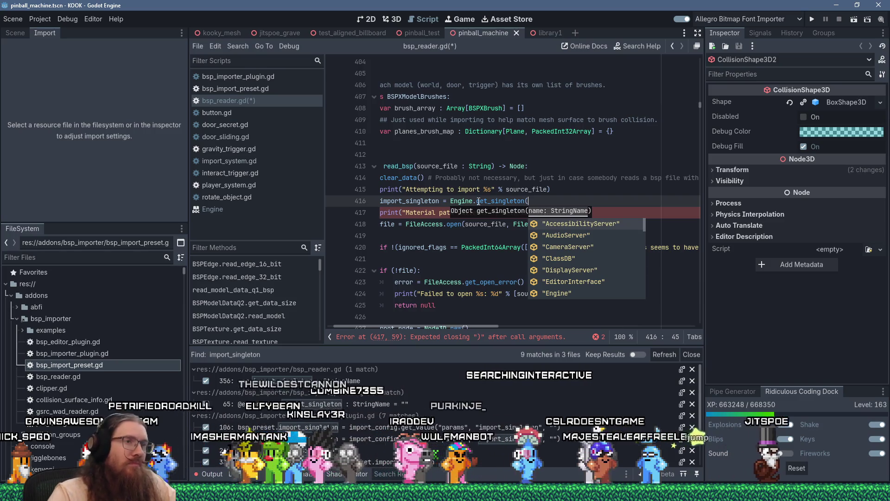
{"action": "scroll", "coordinate": [611, 261], "scroll_direction": "down", "scroll_amount": 2}
{"action": "scroll", "coordinate": [611, 260], "scroll_direction": "down", "scroll_amount": 7}
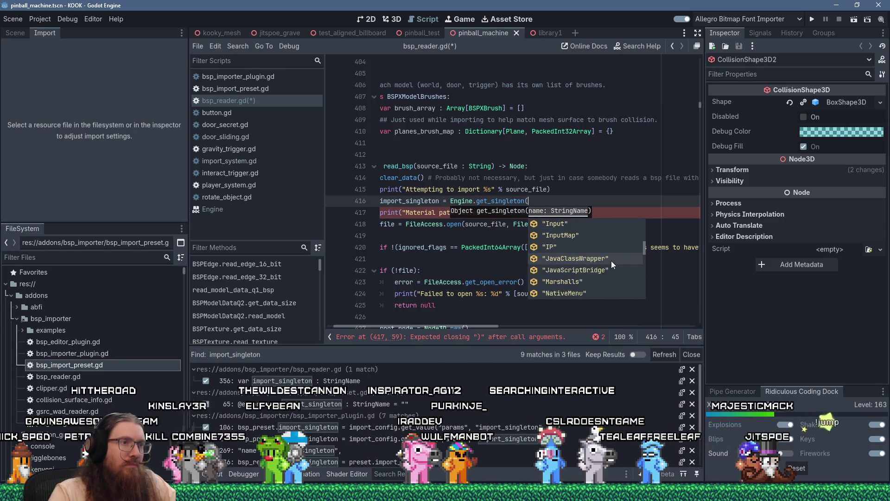
{"action": "scroll", "coordinate": [611, 260], "scroll_direction": "down", "scroll_amount": 3}
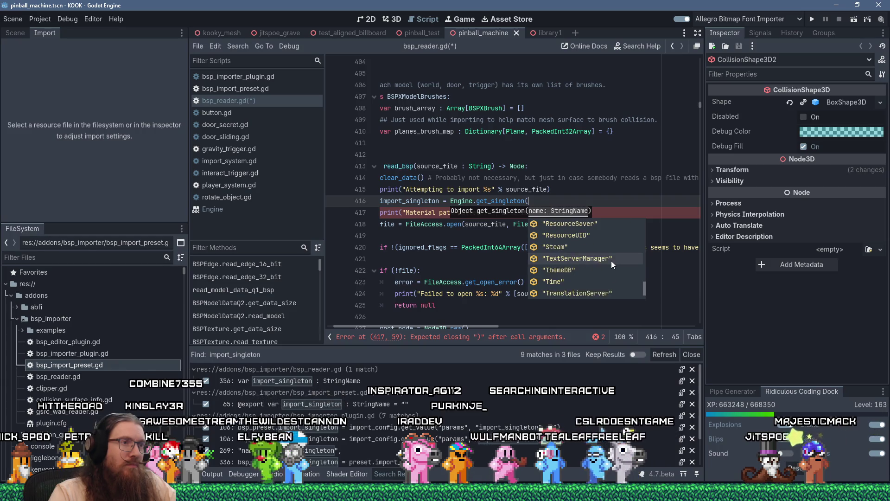
{"action": "key", "text": "Escape"}
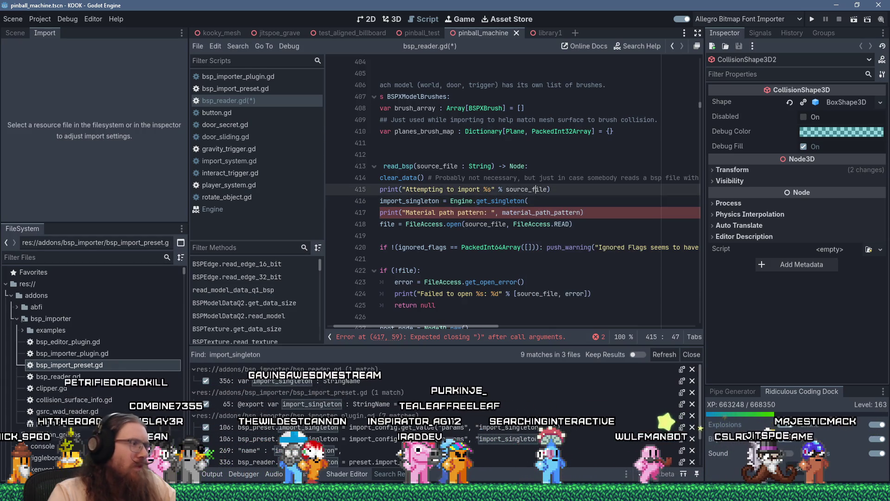
{"action": "key", "text": "alt+Tab"}
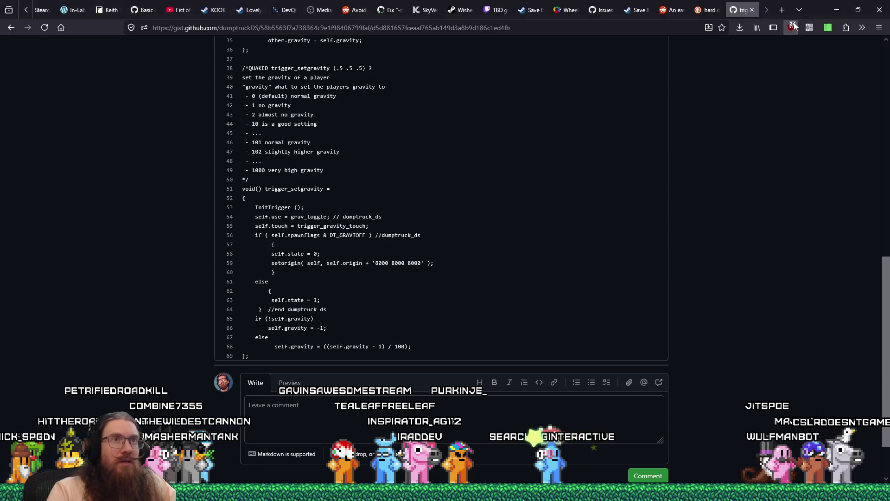
Search DuckDuckGo in a new Firefox tab for 'godot get autoloaded node by name'.
{"action": "left_click", "coordinate": [781, 10]}
{"action": "type", "text": "godot get a"}
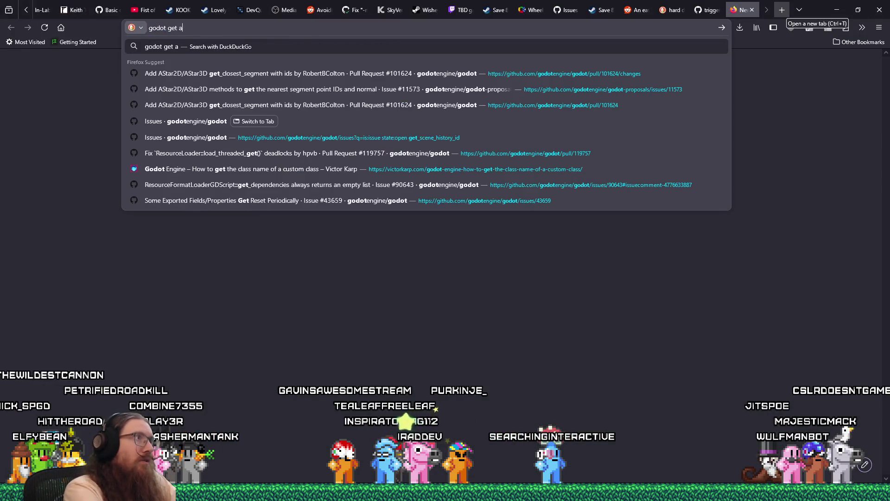
{"action": "type", "text": "utoloaded node by name"}
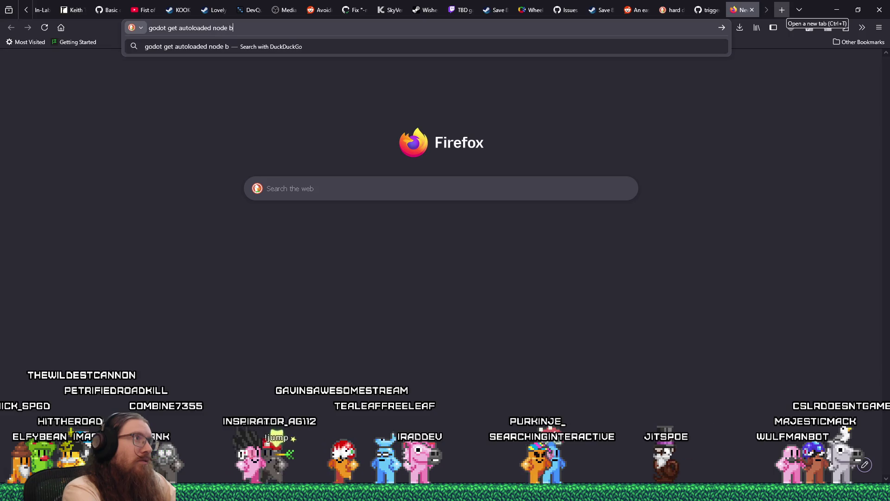
{"action": "key", "text": "Return"}
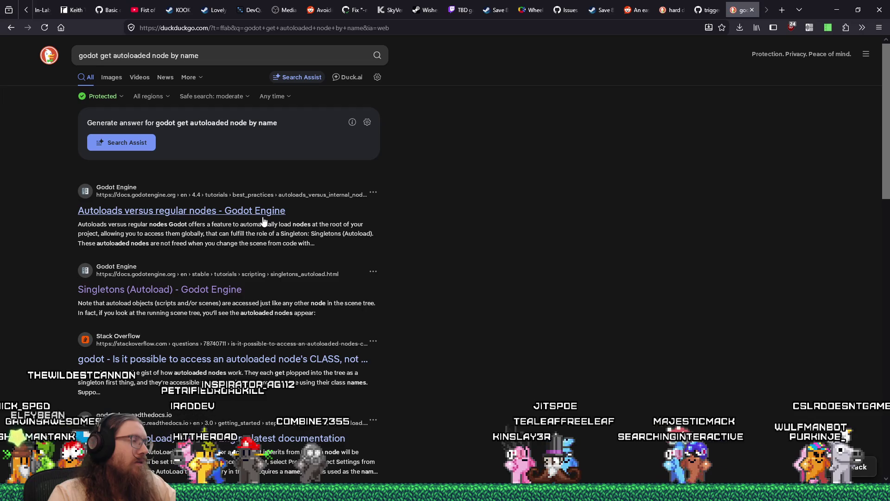
Open the Singletons (Autoload) docs page and read down through it.
{"action": "left_click", "coordinate": [234, 289]}
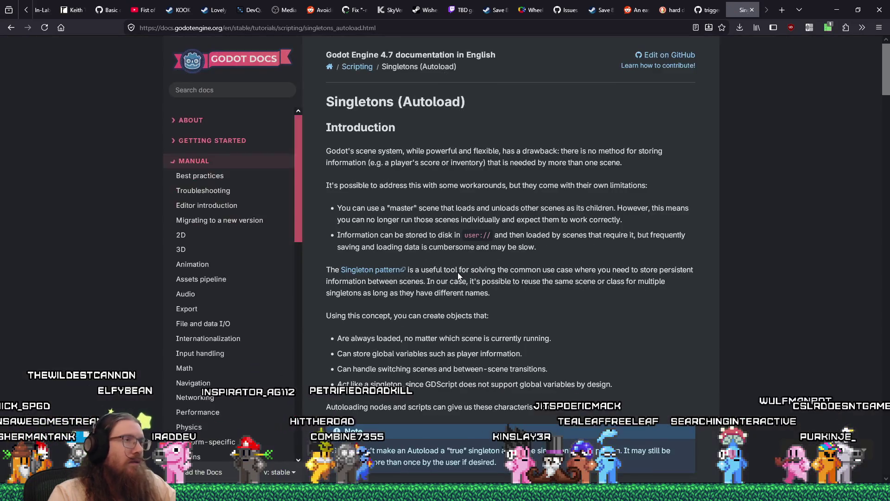
{"action": "scroll", "coordinate": [628, 279], "scroll_direction": "down", "scroll_amount": 3}
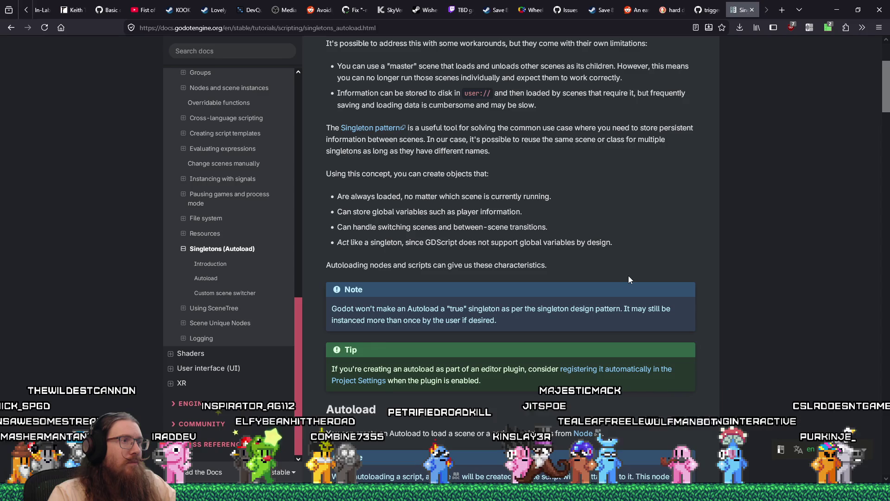
{"action": "scroll", "coordinate": [628, 279], "scroll_direction": "down", "scroll_amount": 6}
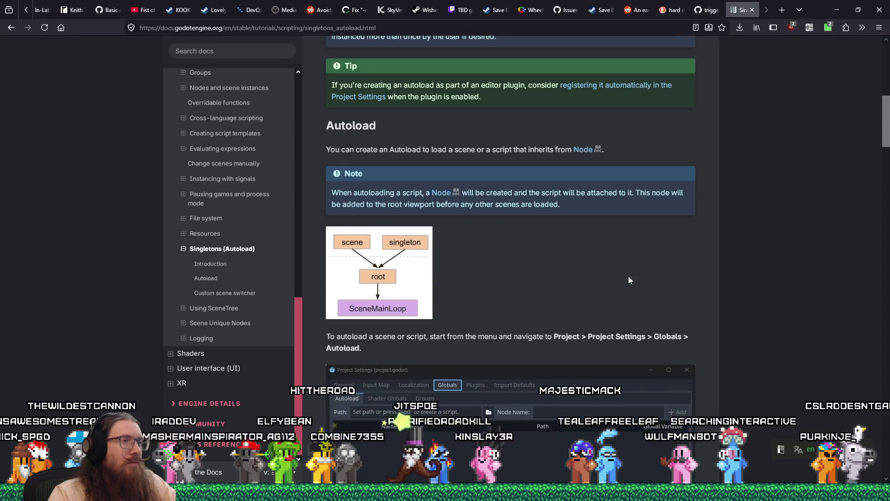
{"action": "scroll", "coordinate": [629, 280], "scroll_direction": "down", "scroll_amount": 5}
{"action": "scroll", "coordinate": [629, 279], "scroll_direction": "down", "scroll_amount": 5}
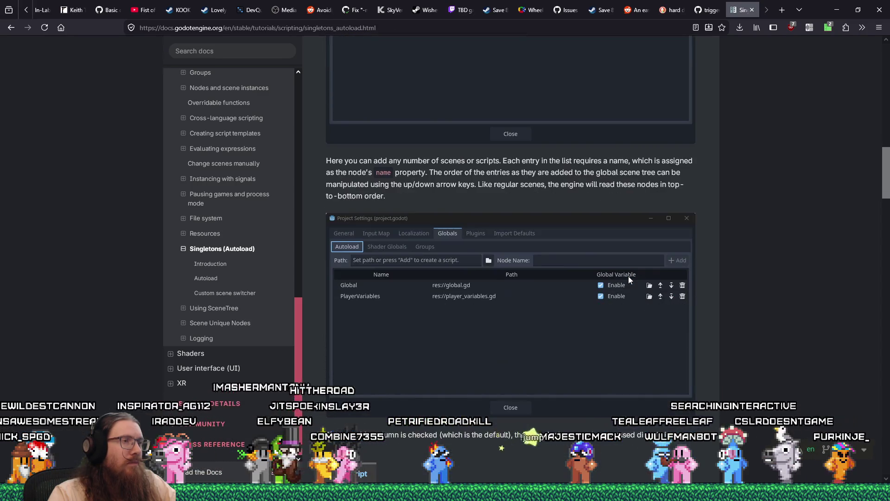
{"action": "scroll", "coordinate": [628, 279], "scroll_direction": "down", "scroll_amount": 5}
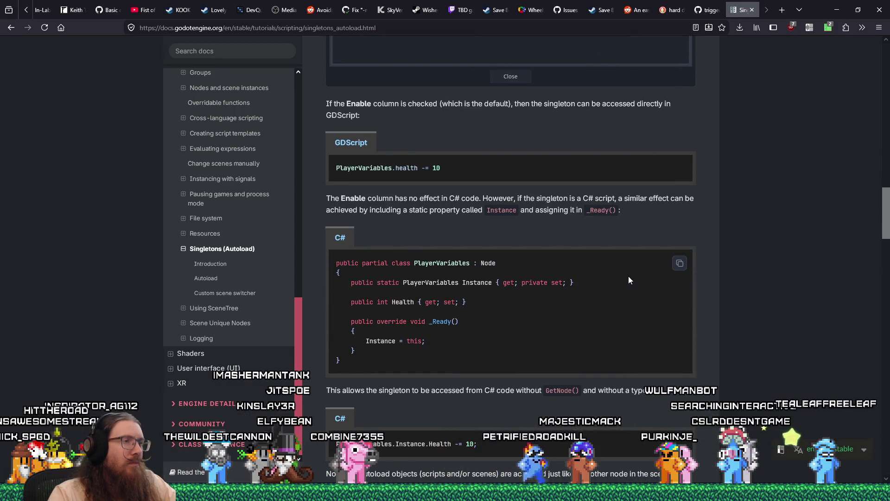
{"action": "scroll", "coordinate": [629, 280], "scroll_direction": "down", "scroll_amount": 6}
{"action": "scroll", "coordinate": [628, 276], "scroll_direction": "down", "scroll_amount": 3}
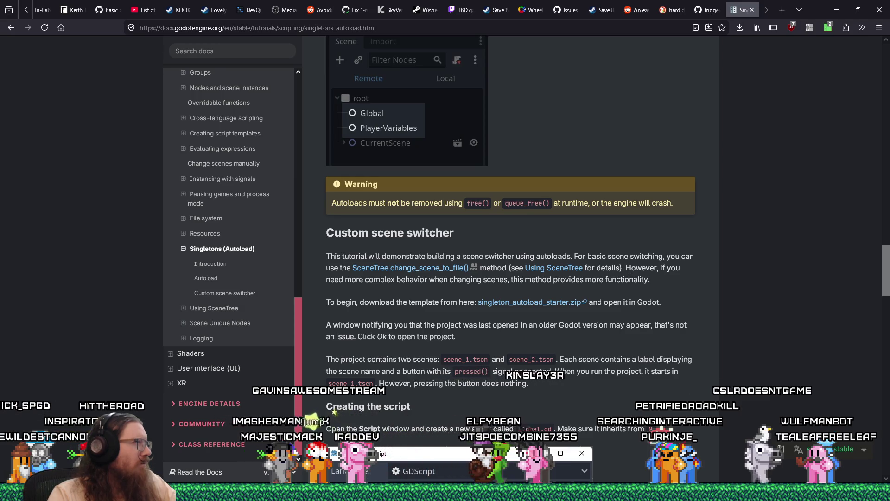
{"action": "scroll", "coordinate": [629, 276], "scroll_direction": "down", "scroll_amount": 2}
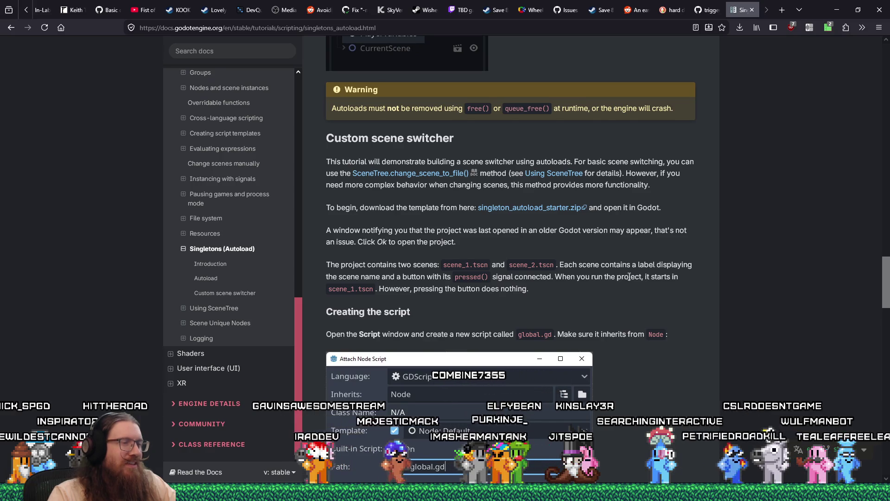
{"action": "scroll", "coordinate": [629, 276], "scroll_direction": "down", "scroll_amount": 4}
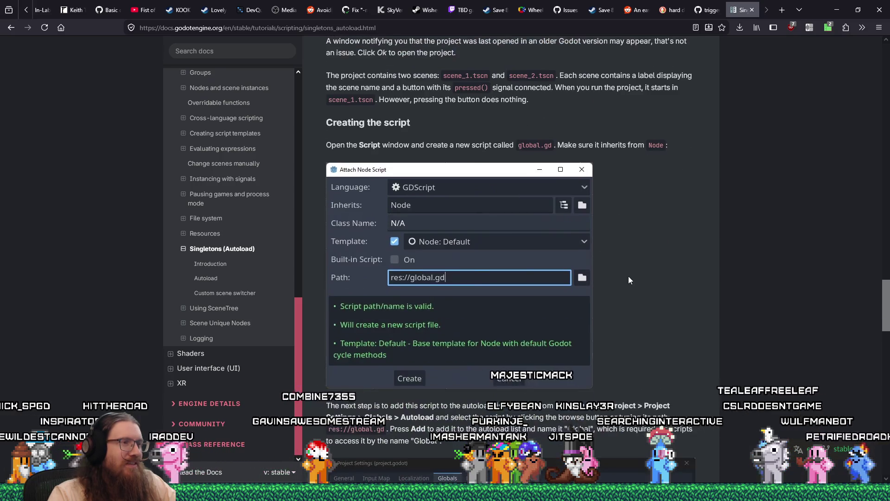
{"action": "scroll", "coordinate": [629, 278], "scroll_direction": "down", "scroll_amount": 4}
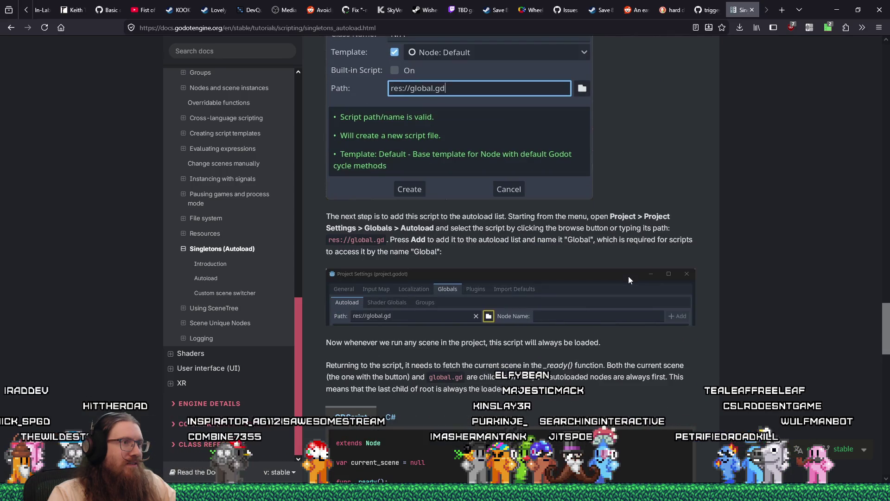
{"action": "scroll", "coordinate": [629, 280], "scroll_direction": "down", "scroll_amount": 1}
{"action": "scroll", "coordinate": [629, 280], "scroll_direction": "down", "scroll_amount": 4}
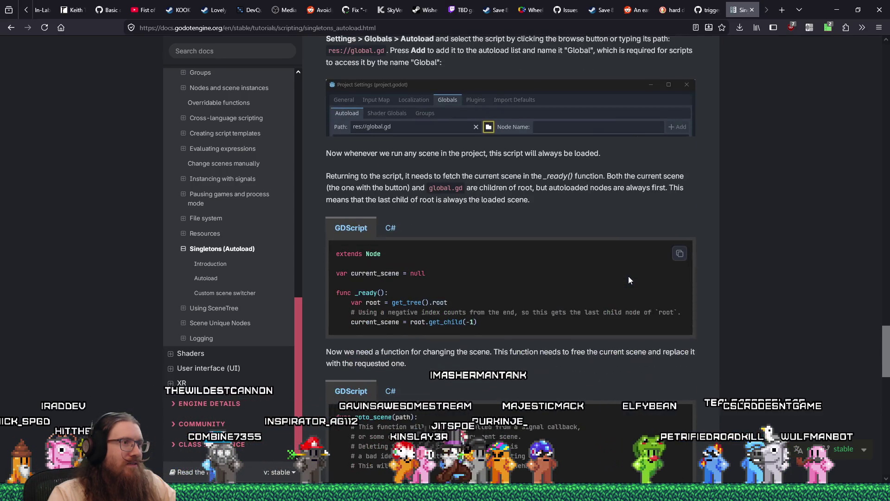
Finish reading the Singletons page, scroll back to the top, and return to Godot.
{"action": "scroll", "coordinate": [629, 279], "scroll_direction": "up", "scroll_amount": 2}
{"action": "scroll", "coordinate": [628, 277], "scroll_direction": "down", "scroll_amount": 1}
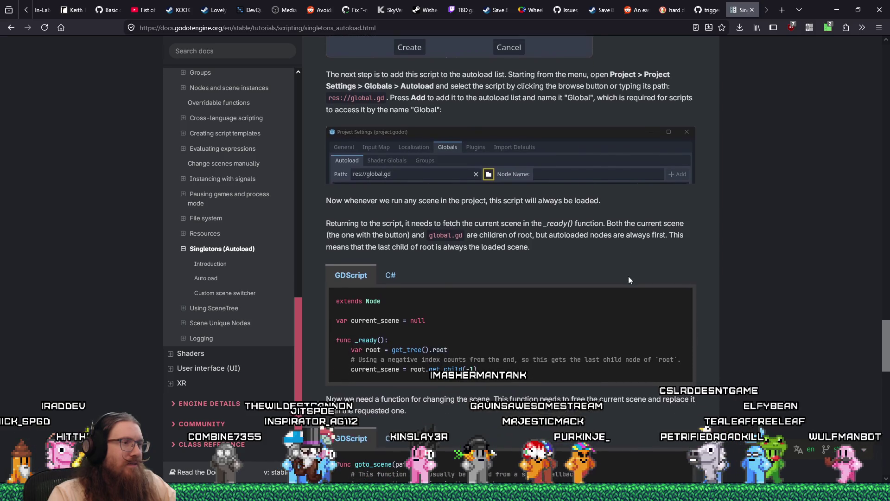
{"action": "scroll", "coordinate": [629, 277], "scroll_direction": "down", "scroll_amount": 3}
{"action": "scroll", "coordinate": [629, 280], "scroll_direction": "down", "scroll_amount": 2}
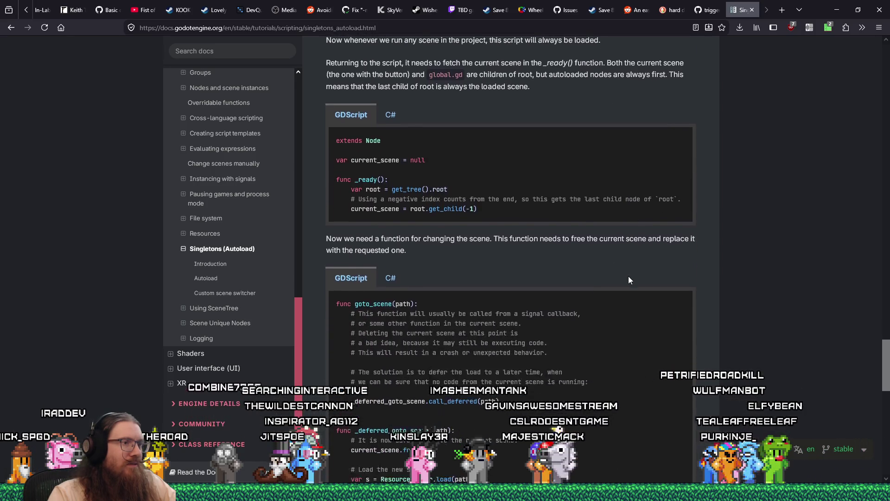
{"action": "scroll", "coordinate": [629, 279], "scroll_direction": "down", "scroll_amount": 3}
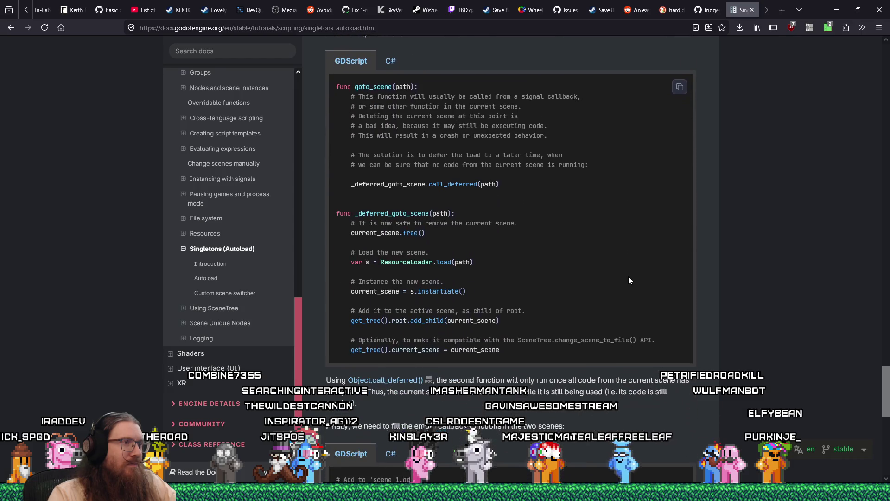
{"action": "scroll", "coordinate": [629, 280], "scroll_direction": "down", "scroll_amount": 2}
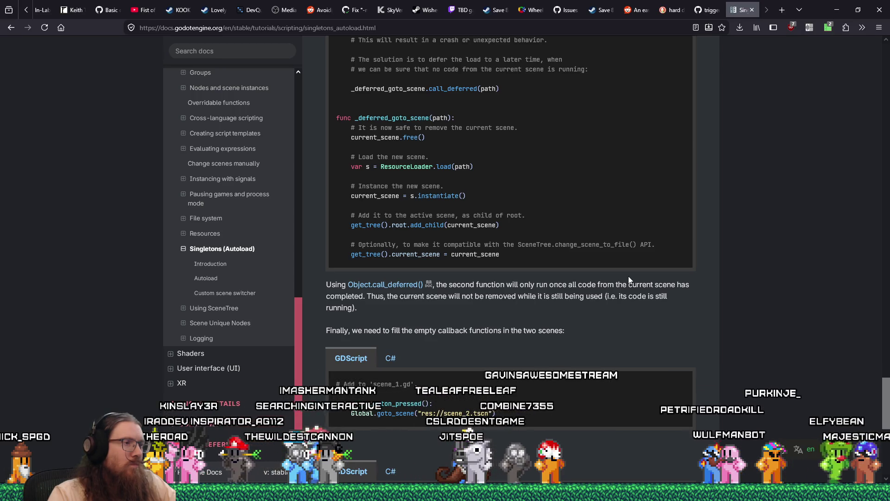
{"action": "scroll", "coordinate": [628, 277], "scroll_direction": "down", "scroll_amount": 1}
{"action": "scroll", "coordinate": [629, 280], "scroll_direction": "down", "scroll_amount": 3}
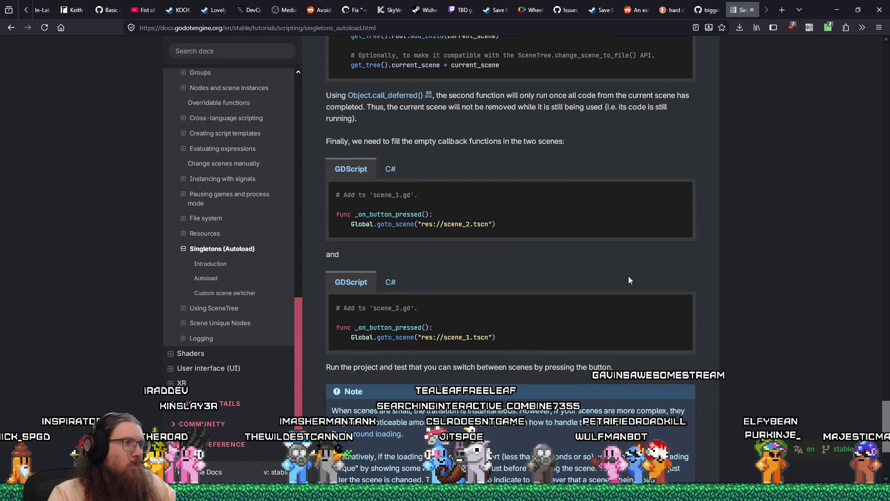
{"action": "scroll", "coordinate": [629, 280], "scroll_direction": "down", "scroll_amount": 4}
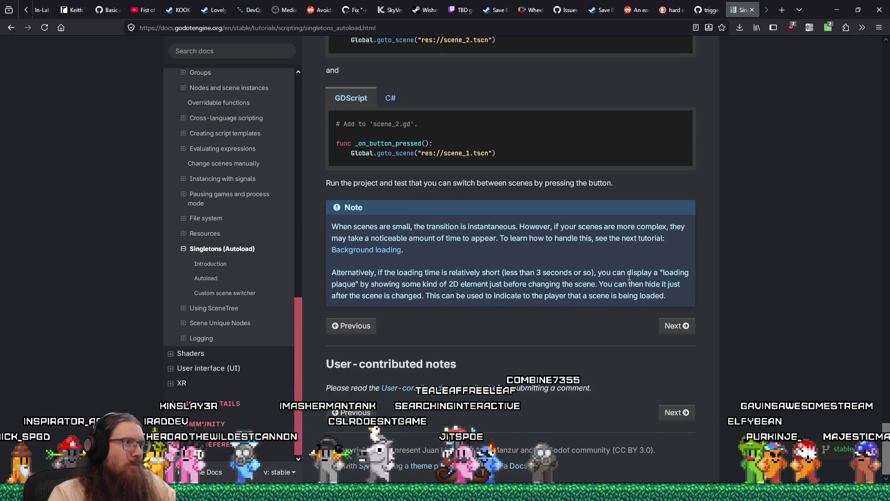
{"action": "scroll", "coordinate": [628, 277], "scroll_direction": "up", "scroll_amount": 10}
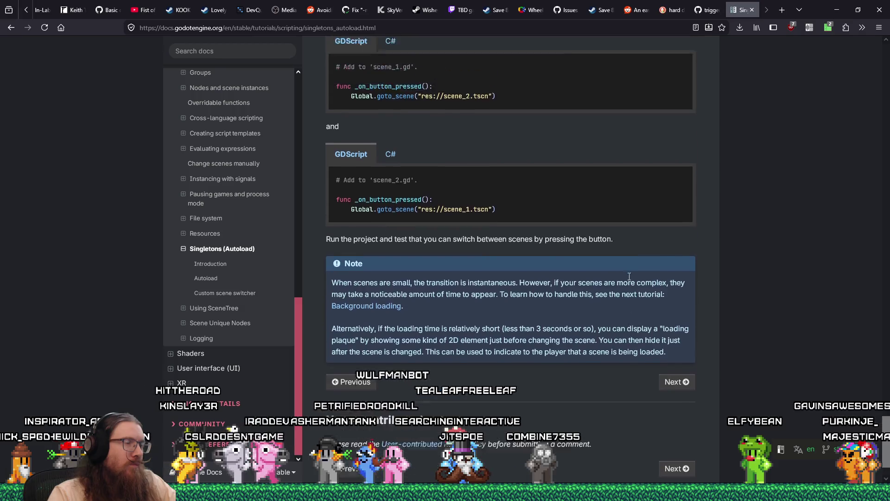
{"action": "scroll", "coordinate": [628, 280], "scroll_direction": "up", "scroll_amount": 3}
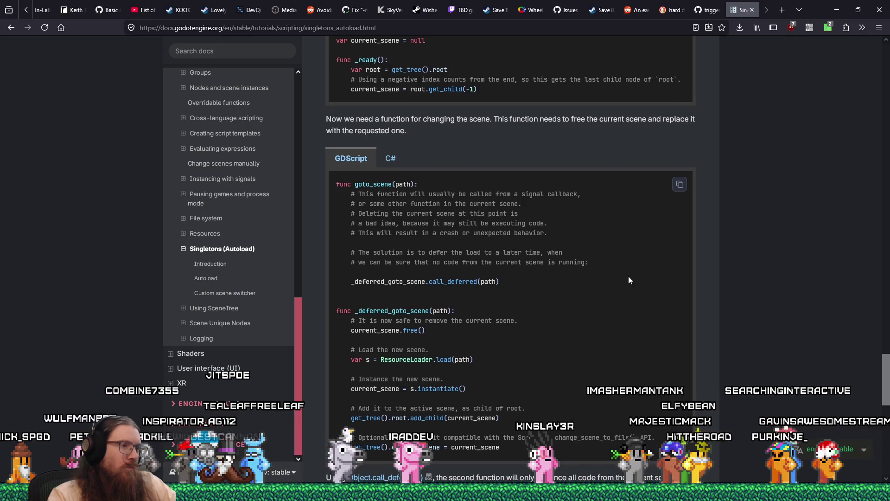
{"action": "scroll", "coordinate": [628, 277], "scroll_direction": "up", "scroll_amount": 15}
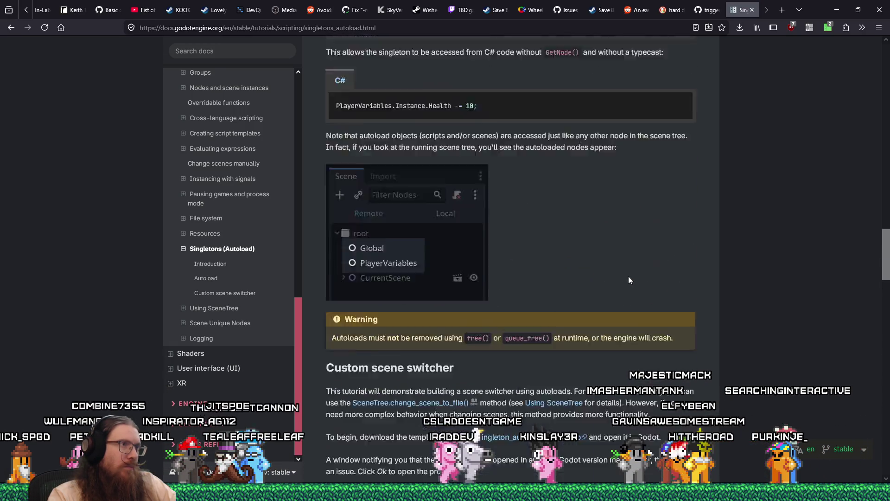
{"action": "scroll", "coordinate": [629, 276], "scroll_direction": "up", "scroll_amount": 20}
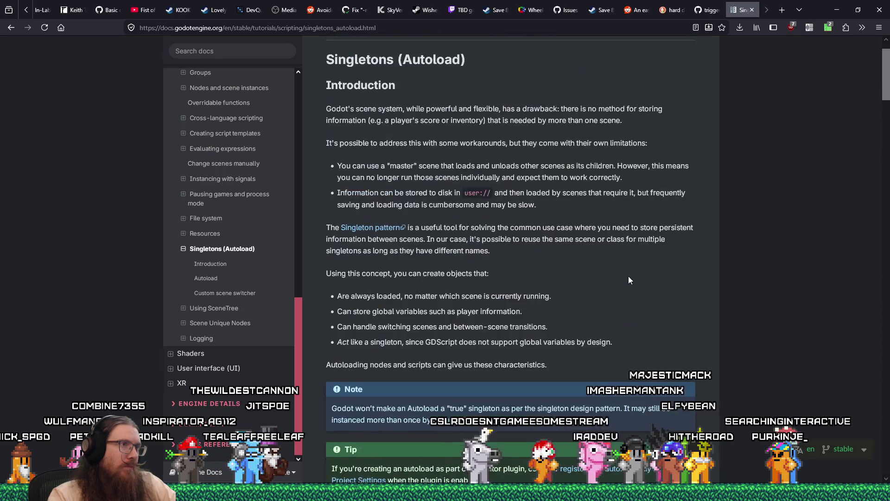
{"action": "scroll", "coordinate": [628, 279], "scroll_direction": "up", "scroll_amount": 2}
{"action": "scroll", "coordinate": [629, 280], "scroll_direction": "down", "scroll_amount": 5}
{"action": "scroll", "coordinate": [629, 279], "scroll_direction": "up", "scroll_amount": 5}
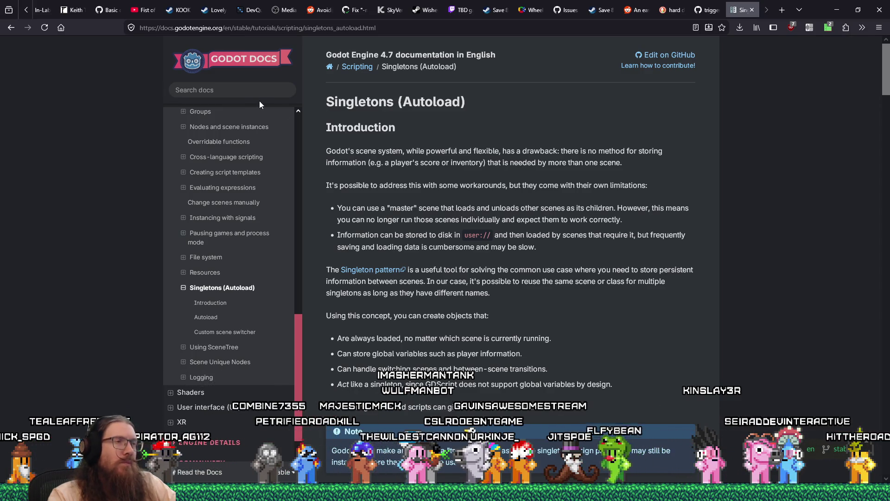
{"action": "key", "text": "alt+Tab"}
Search Godot's built-in help for 'singleton', review the matches, then close the search.
{"action": "left_click", "coordinate": [633, 46]}
{"action": "type", "text": "singlet"}
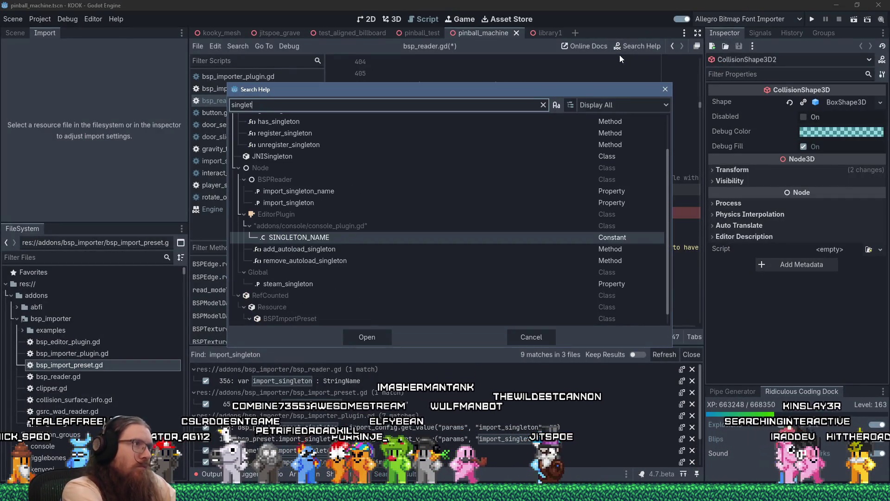
{"action": "type", "text": "on"}
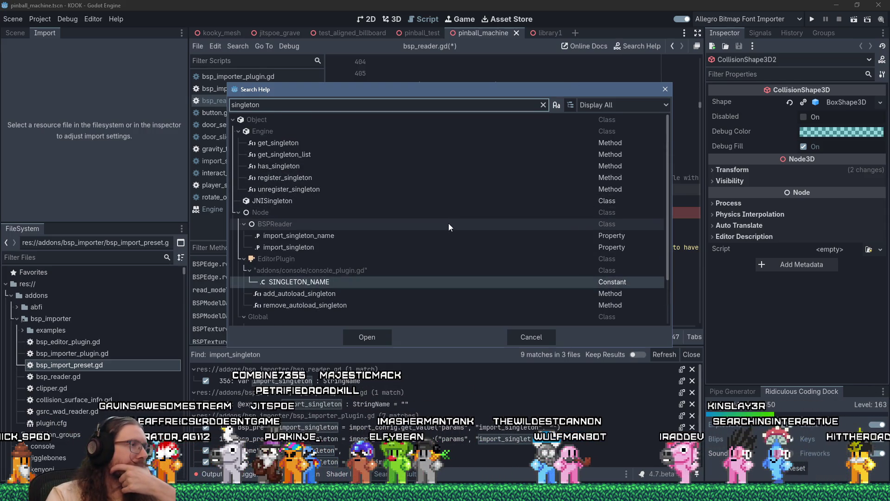
{"action": "scroll", "coordinate": [449, 223], "scroll_direction": "down", "scroll_amount": 1}
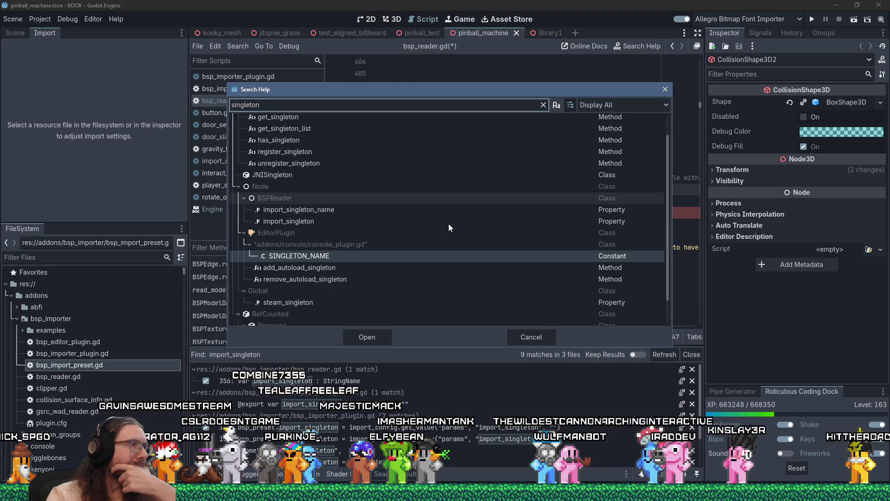
{"action": "scroll", "coordinate": [448, 225], "scroll_direction": "down", "scroll_amount": 2}
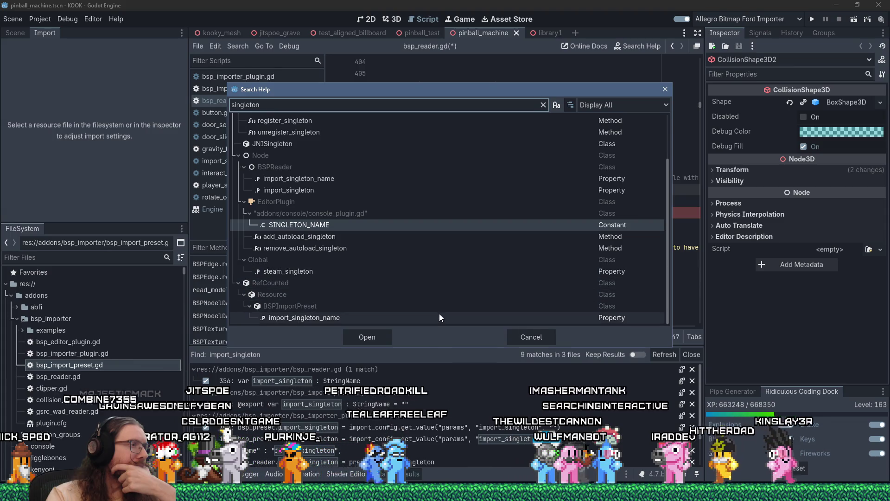
{"action": "scroll", "coordinate": [462, 276], "scroll_direction": "up", "scroll_amount": 2}
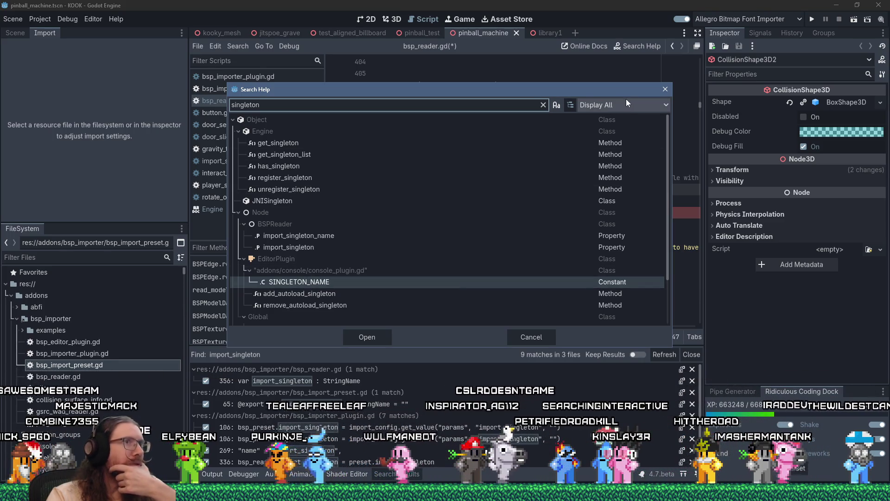
{"action": "left_click", "coordinate": [665, 89]}
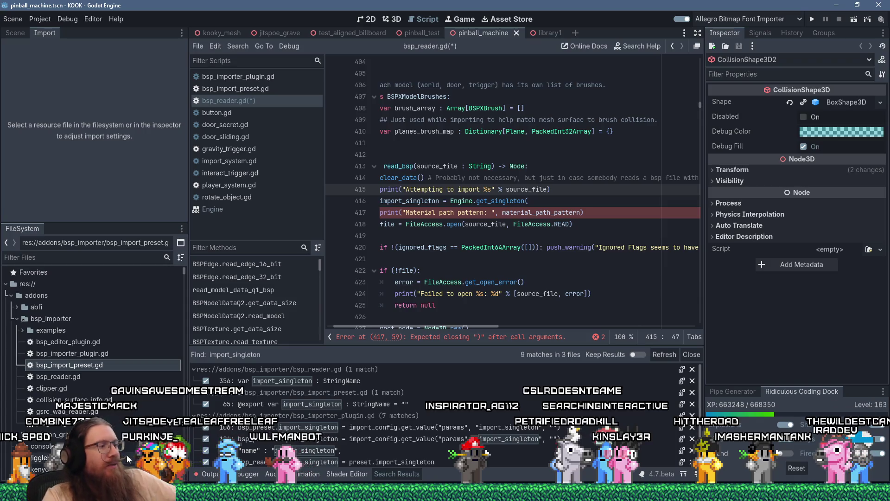
{"action": "key", "text": "alt+Tab"}
Scroll the Singletons (Autoload) page down to Custom scene switcher, then return to Godot.
{"action": "left_click", "coordinate": [313, 349]}
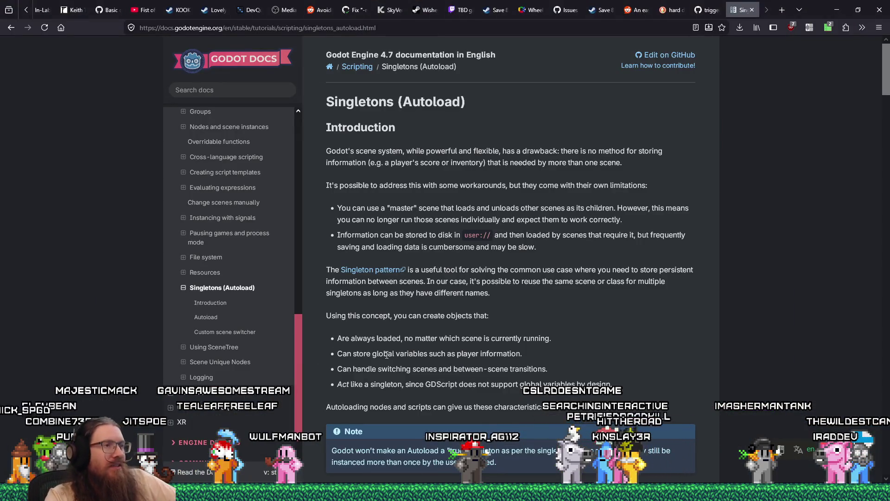
{"action": "scroll", "coordinate": [394, 359], "scroll_direction": "down", "scroll_amount": 15}
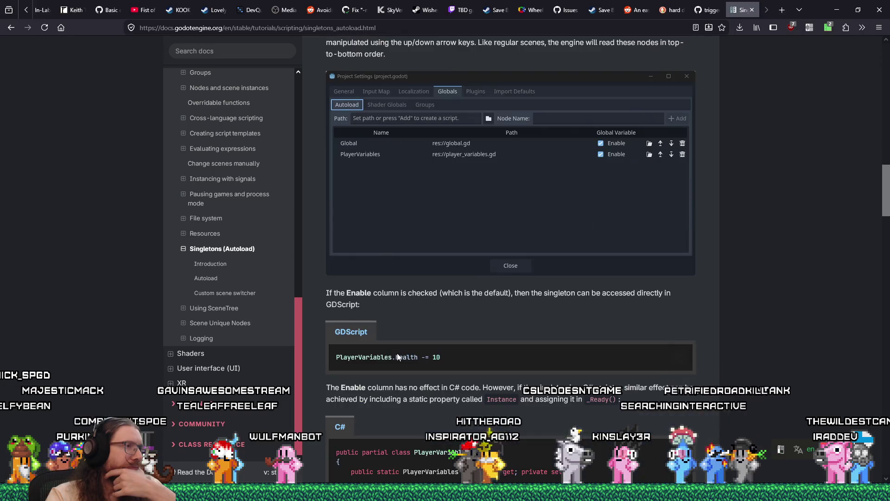
{"action": "scroll", "coordinate": [397, 356], "scroll_direction": "down", "scroll_amount": 10}
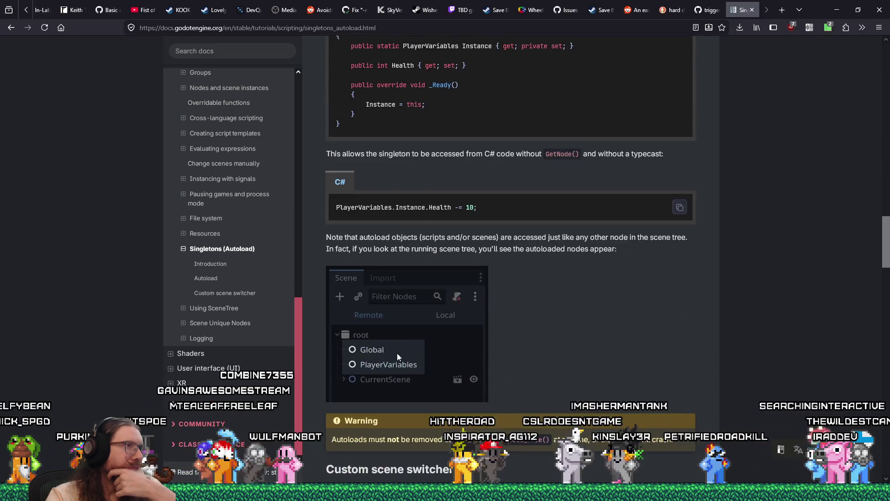
{"action": "scroll", "coordinate": [397, 356], "scroll_direction": "down", "scroll_amount": 6}
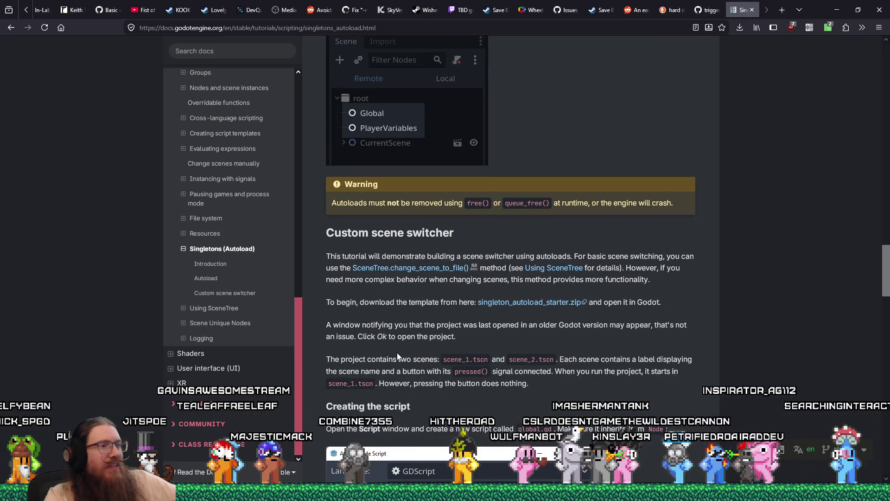
{"action": "key", "text": "alt+Tab"}
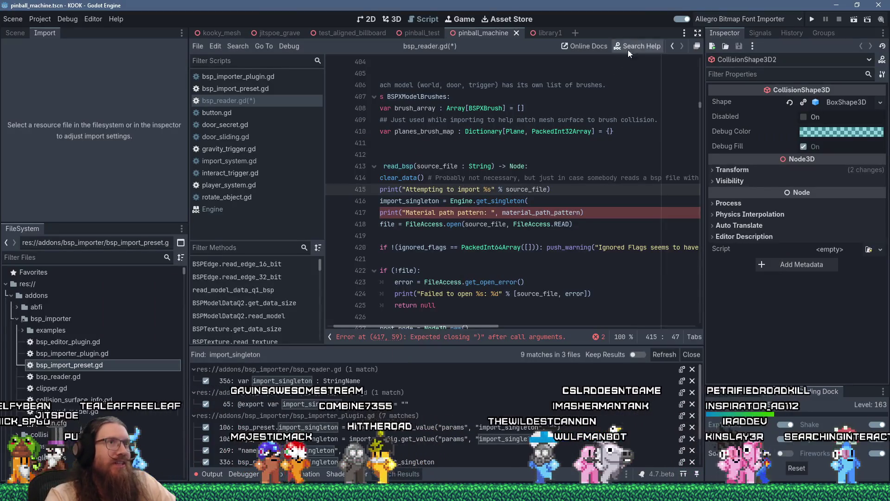
Open the Engine class reference at get_singleton from Search Help and select the method name.
{"action": "left_click", "coordinate": [626, 47]}
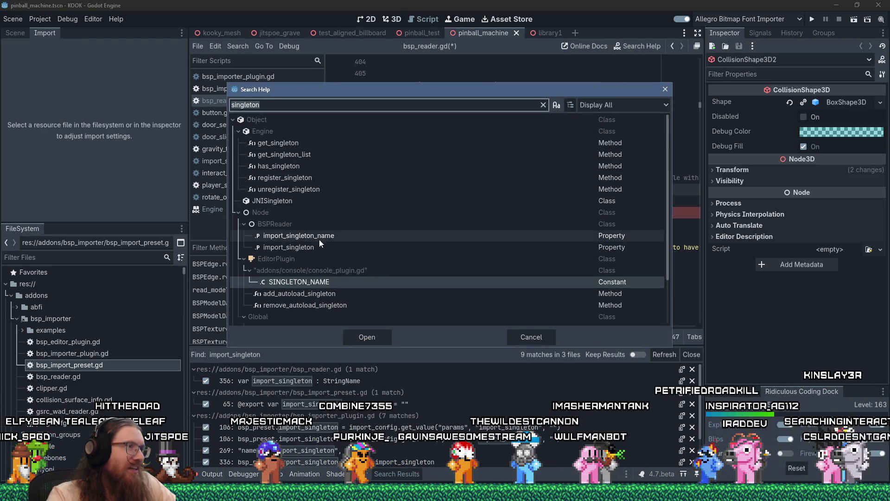
{"action": "double_click", "coordinate": [317, 144]}
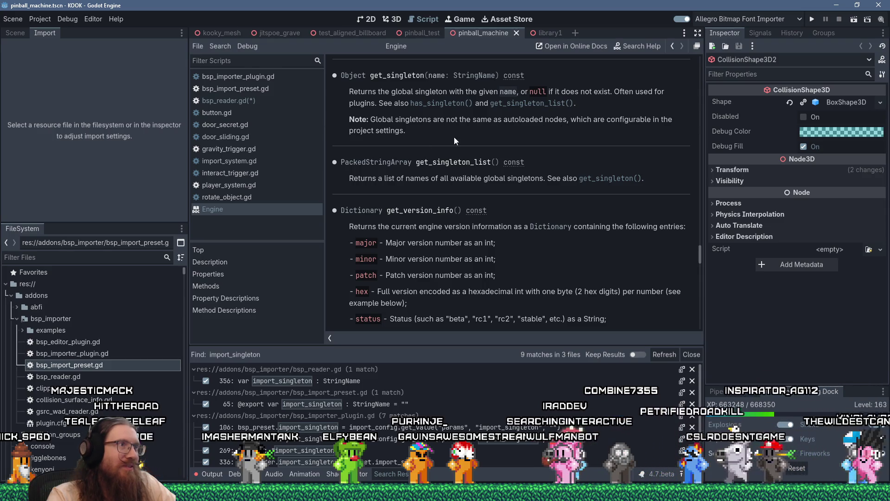
{"action": "double_click", "coordinate": [397, 76]}
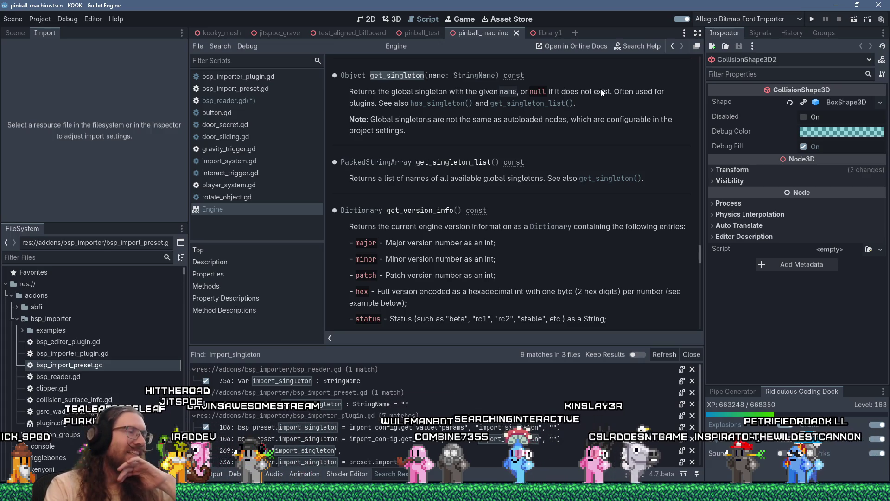
{"action": "scroll", "coordinate": [562, 210], "scroll_direction": "up", "scroll_amount": 3}
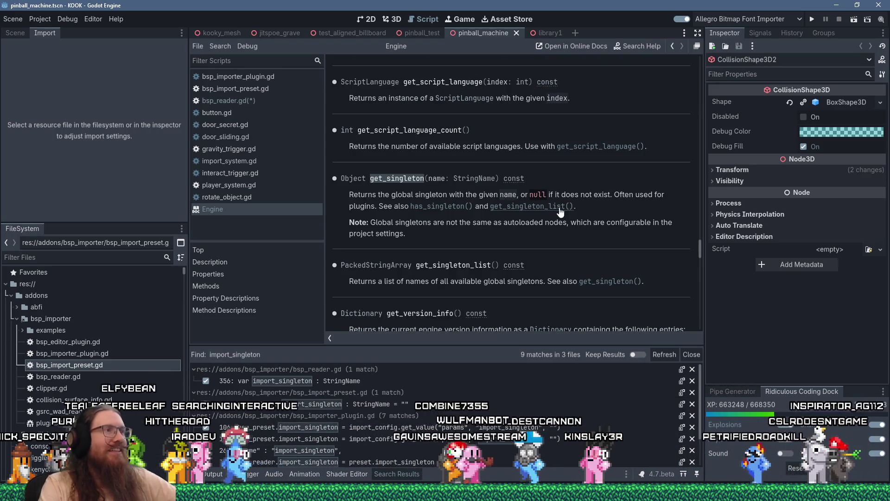
{"action": "key", "text": "alt+Tab"}
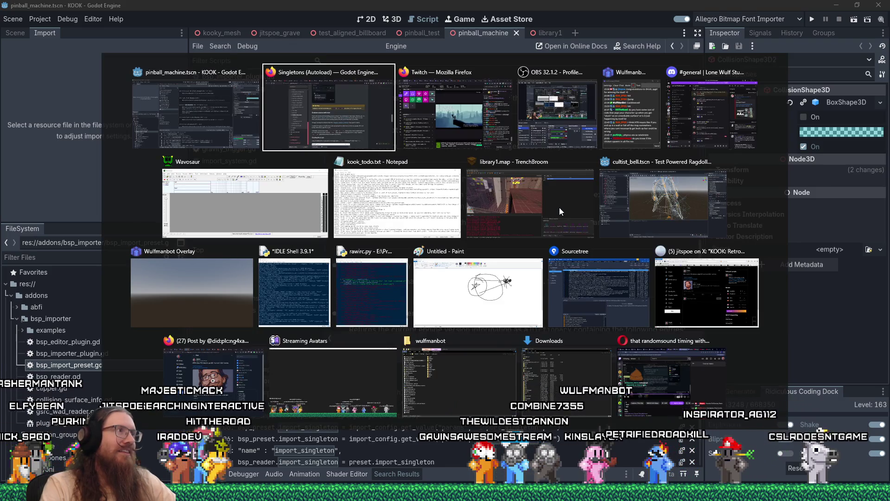
Comment out line 416 in bsp_reader.gd, add print("Singleton list: ", Engine.get_singleton_list()) below, and save.
{"action": "key", "text": "Escape"}
{"action": "left_click", "coordinate": [231, 101]}
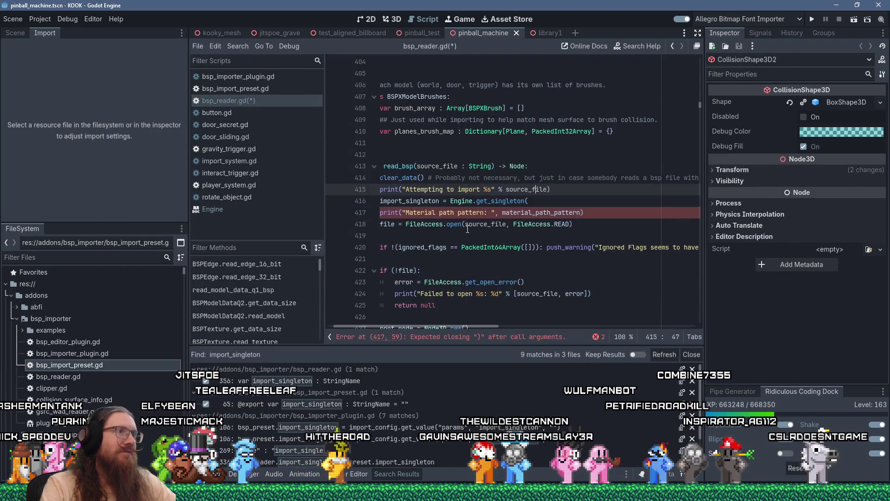
{"action": "scroll", "coordinate": [417, 323], "scroll_direction": "left", "scroll_amount": 2}
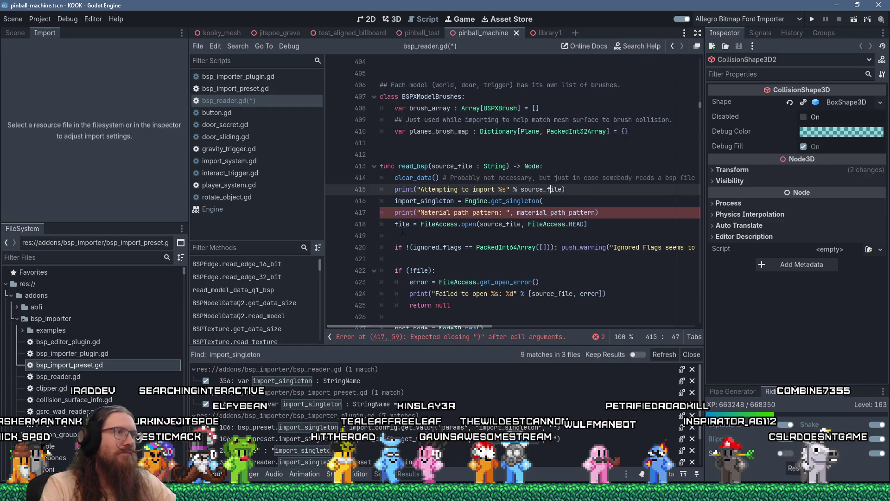
{"action": "left_click", "coordinate": [394, 204]}
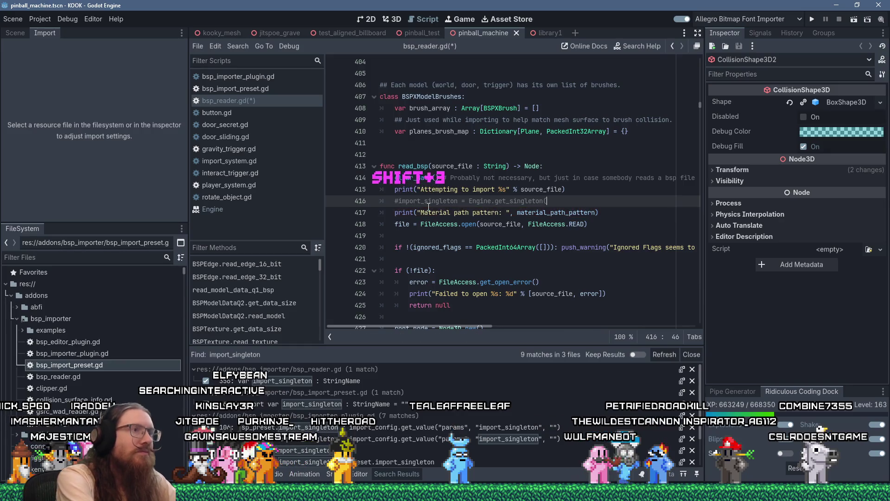
{"action": "key", "text": "Return"}
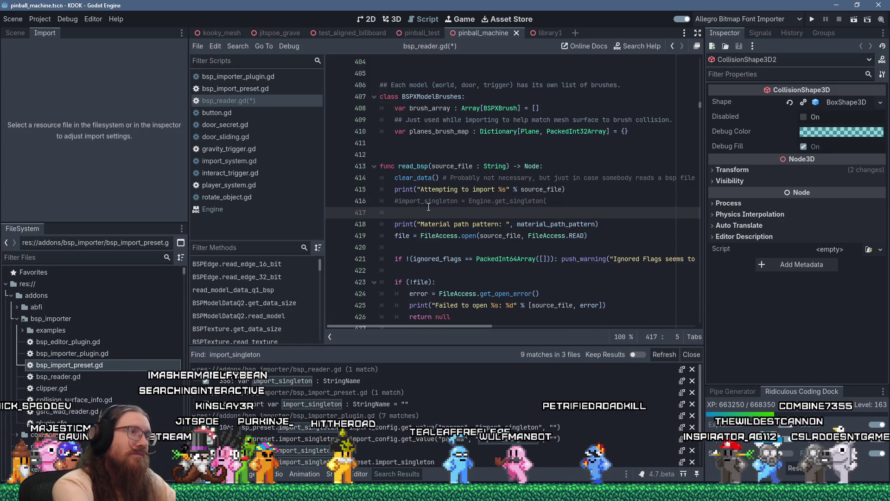
{"action": "type", "text": "print(\"Singleton list: \", "}
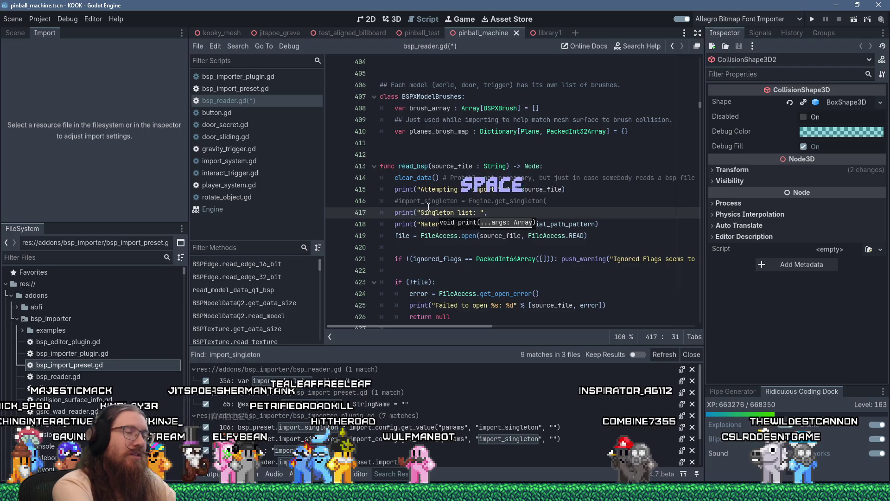
{"action": "type", "text": "Engine.get_si"}
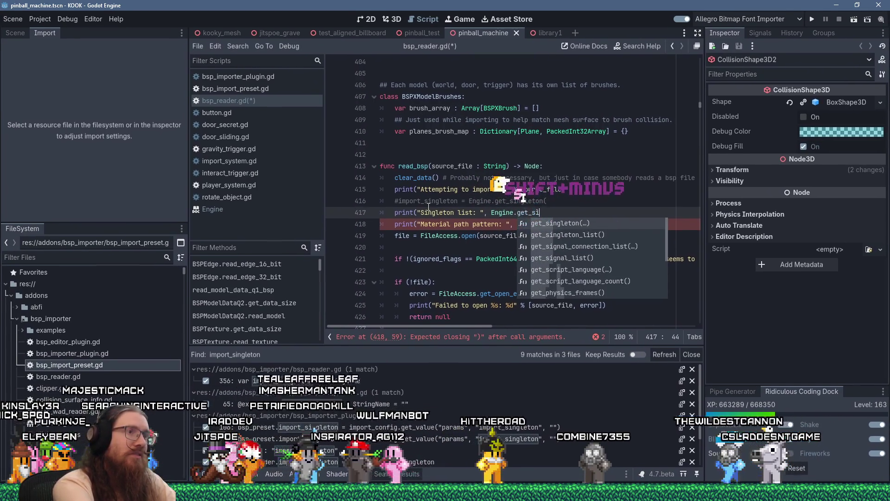
{"action": "type", "text": "ng"}
{"action": "key", "text": "Return"}
{"action": "key", "text": "BackSpace"}
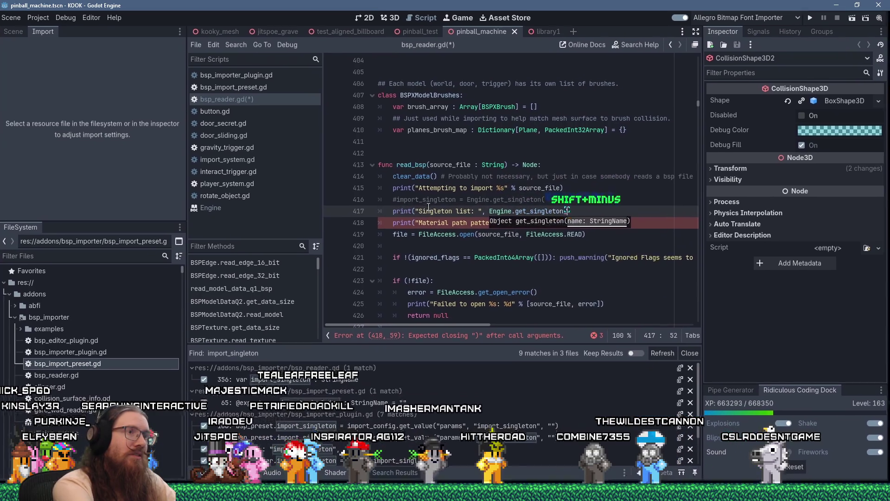
{"action": "type", "text": "list()"}
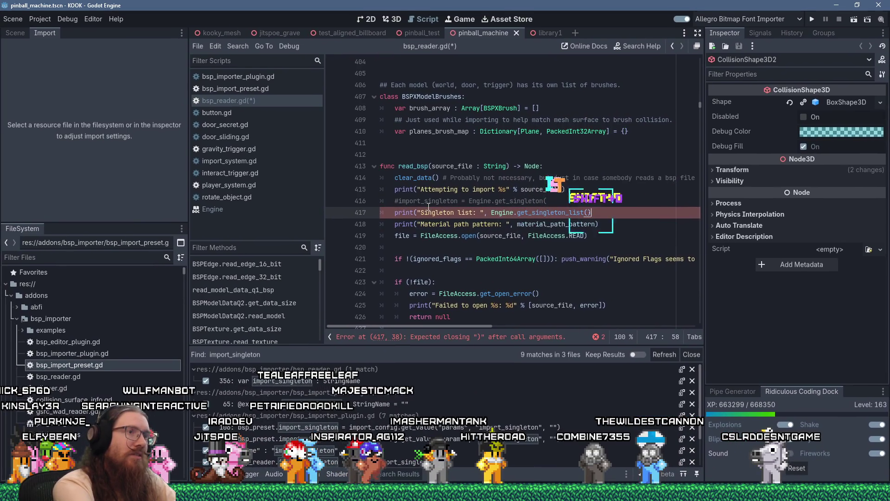
{"action": "key", "text": "ctrl+s"}
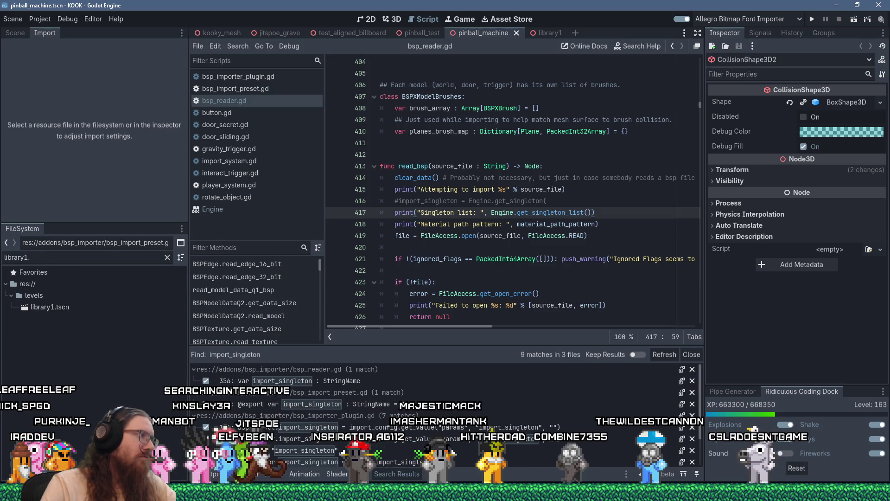
Clear the FileSystem filter, pick BSPImport to reload, and check the Output showing library1.bsp failing.
{"action": "type", "text": "bs"}
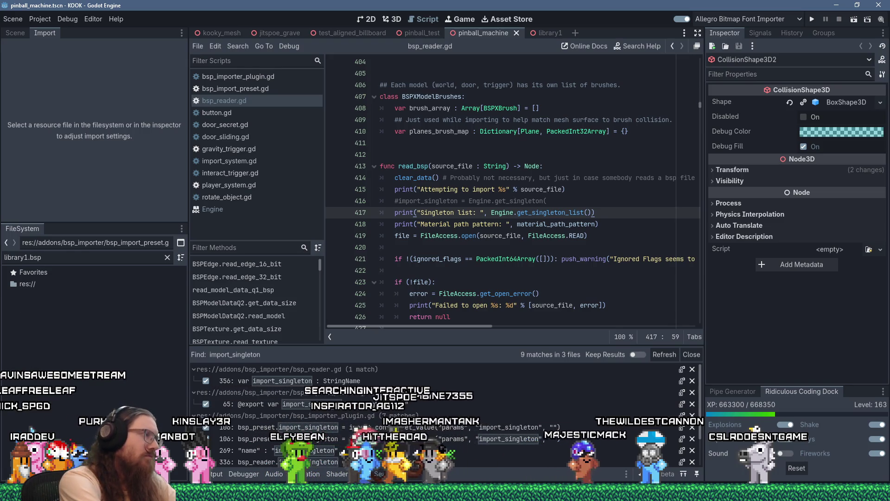
{"action": "key", "text": "ctrl+a"}
{"action": "key", "text": "BackSpace"}
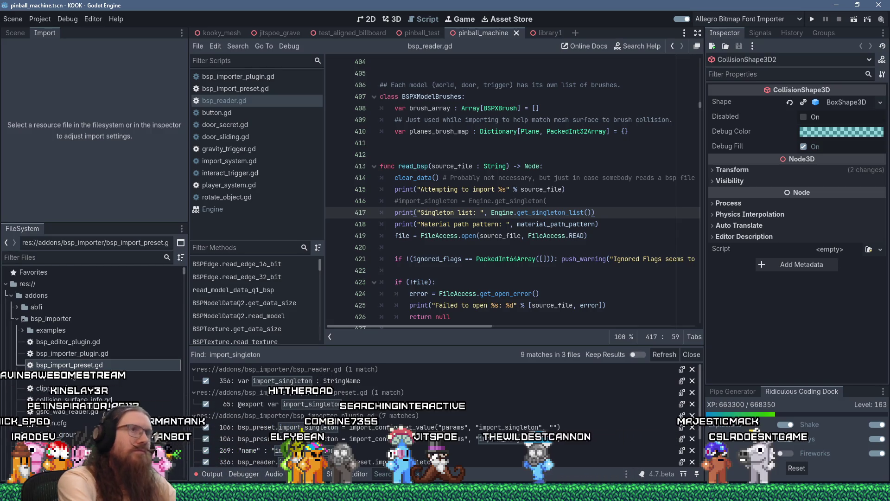
{"action": "left_click", "coordinate": [757, 19]}
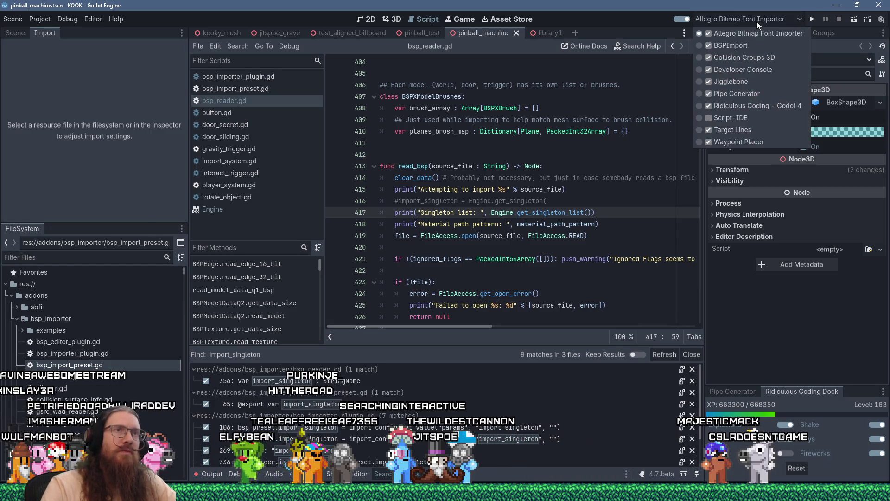
{"action": "key", "text": "Escape"}
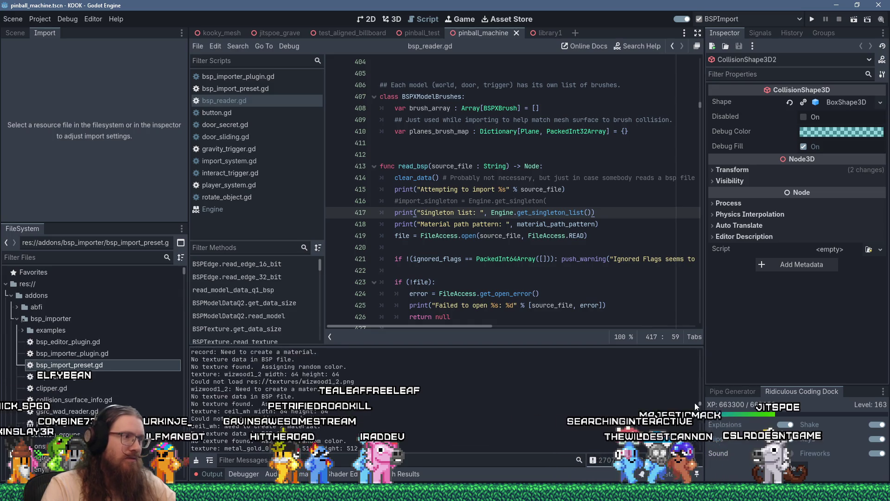
{"action": "left_click_drag", "start_coordinate": [700, 385], "coordinate": [702, 452]}
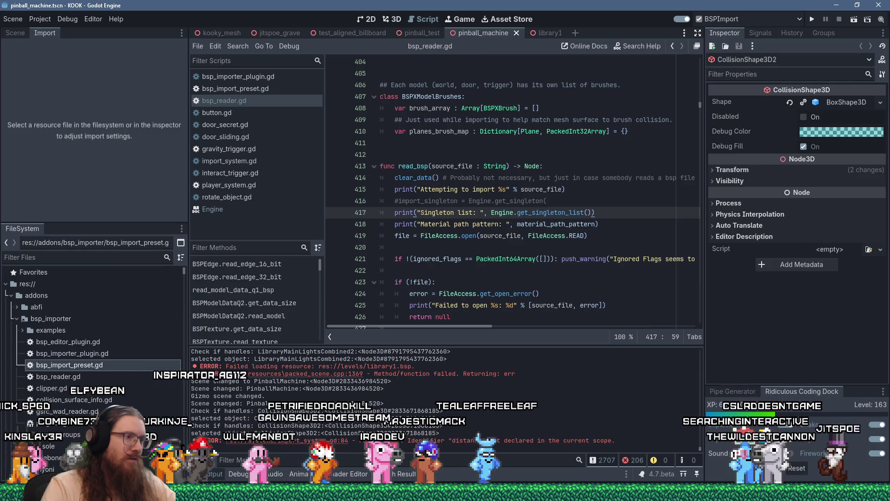
{"action": "left_click", "coordinate": [329, 441]}
Search import_system.gd for 'distance', which finds 6 matches.
{"action": "scroll", "coordinate": [472, 244], "scroll_direction": "down", "scroll_amount": 8}
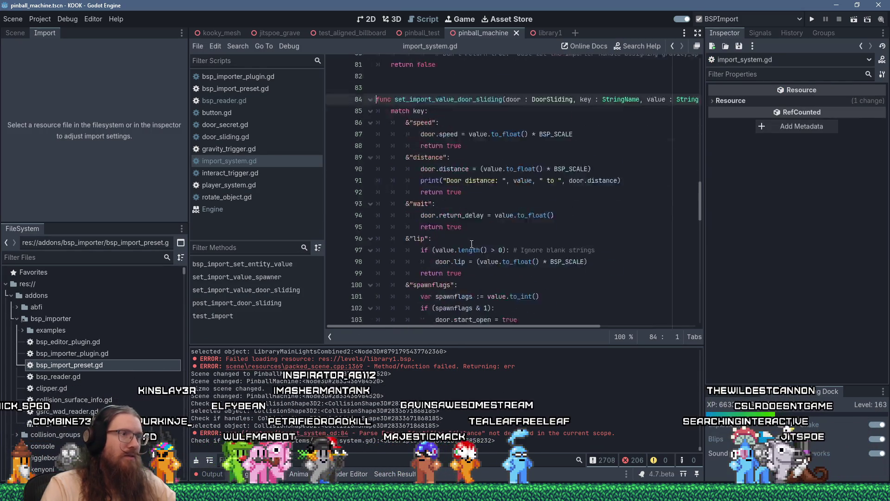
{"action": "scroll", "coordinate": [472, 244], "scroll_direction": "down", "scroll_amount": 5}
{"action": "scroll", "coordinate": [472, 244], "scroll_direction": "up", "scroll_amount": 12}
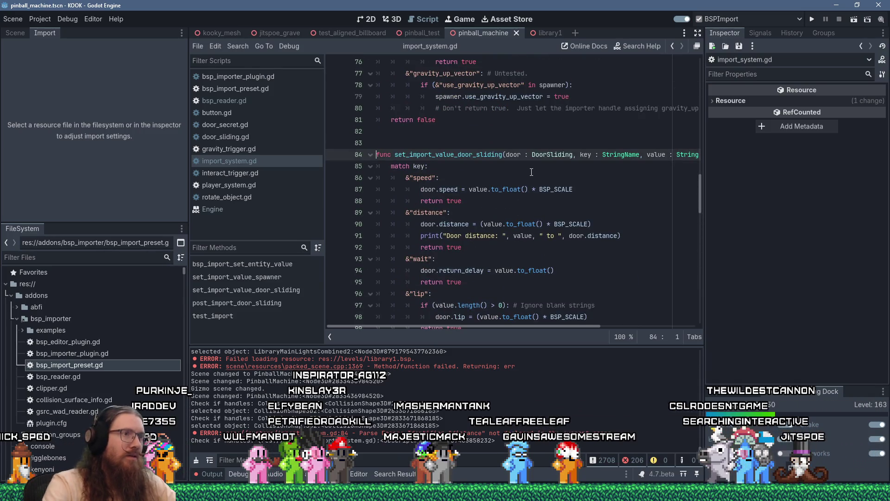
{"action": "key", "text": "ctrl+f"}
{"action": "type", "text": "distanc"}
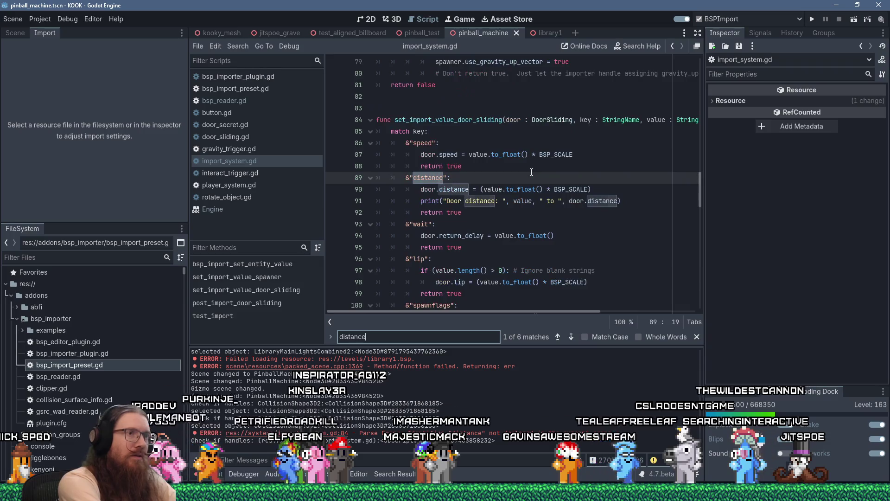
{"action": "type", "text": "e"}
Look through the 'distance' matches and clear the old errors from the Output log.
{"action": "scroll", "coordinate": [528, 173], "scroll_direction": "down", "scroll_amount": 3}
{"action": "scroll", "coordinate": [526, 173], "scroll_direction": "down", "scroll_amount": 9}
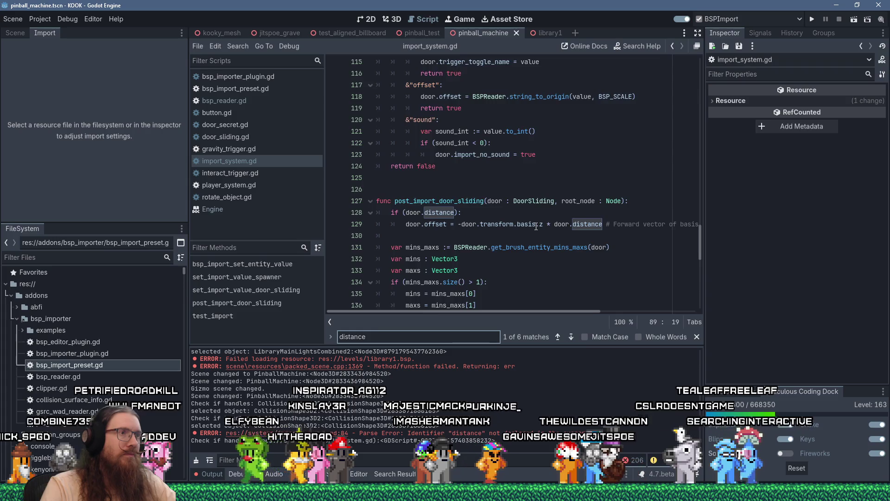
{"action": "scroll", "coordinate": [536, 227], "scroll_direction": "down", "scroll_amount": 11}
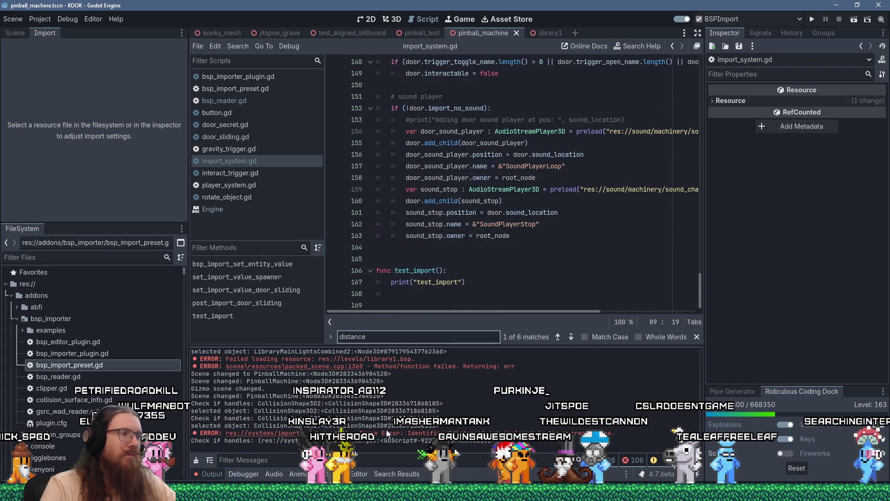
{"action": "left_click", "coordinate": [196, 460]}
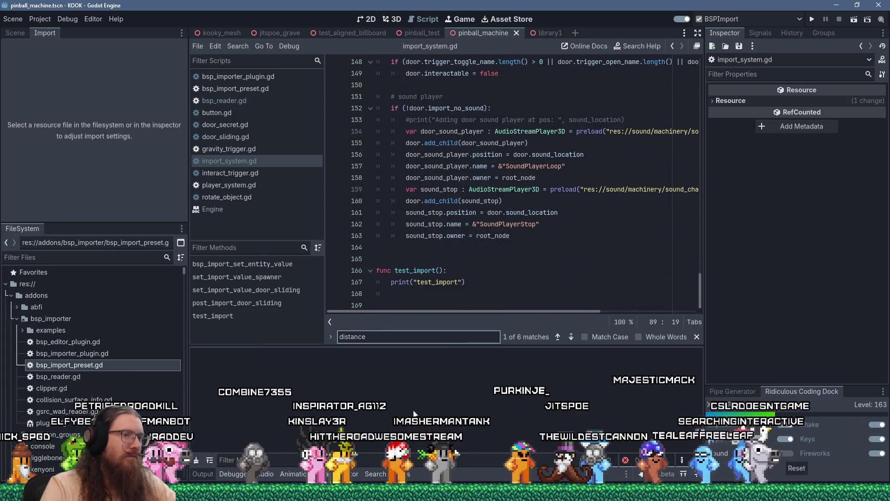
{"action": "left_click", "coordinate": [89, 257]}
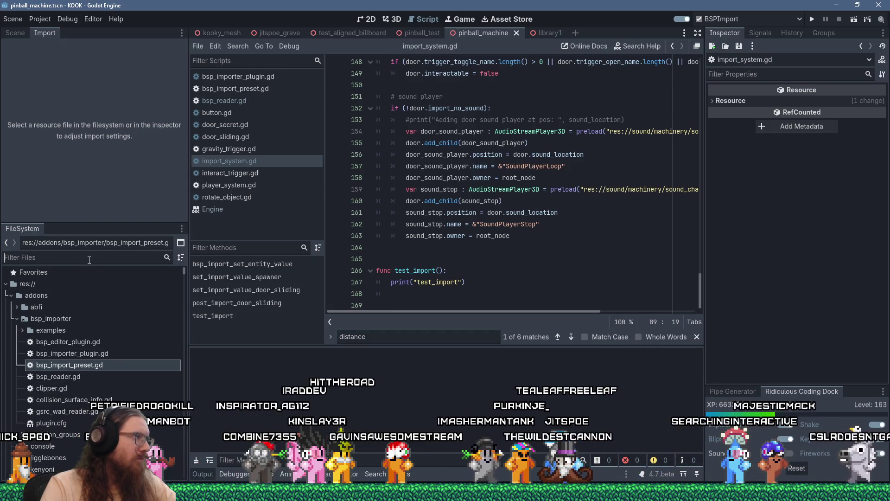
Filter the FileSystem to 'bsp' files and quit the project to the Project List.
{"action": "type", "text": "bsp"}
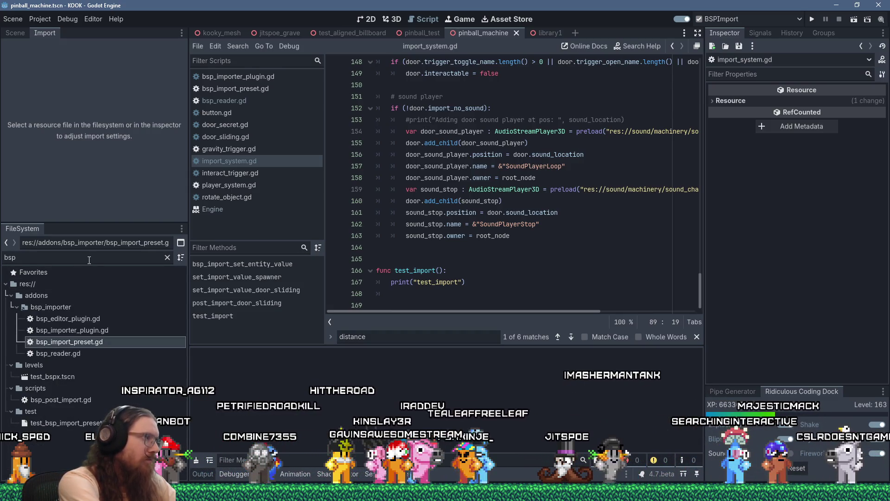
{"action": "left_click", "coordinate": [48, 19]}
{"action": "left_click", "coordinate": [71, 157]}
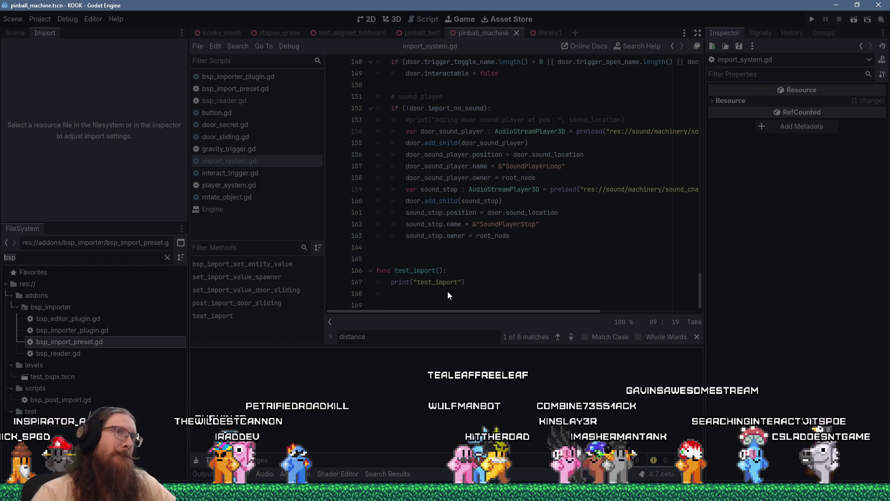
{"action": "key", "text": "alt+Tab"}
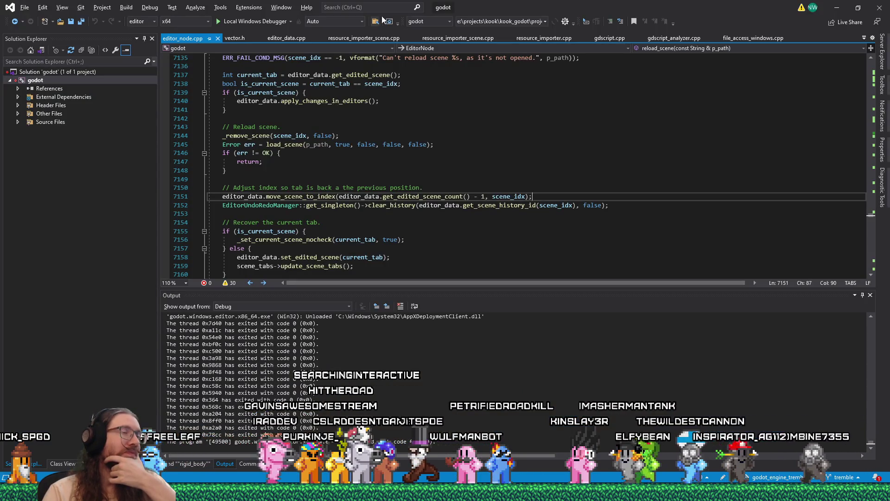
Find all get_singleton occurrences in the entire solution and scroll through the Find Results.
{"action": "left_click", "coordinate": [376, 22]}
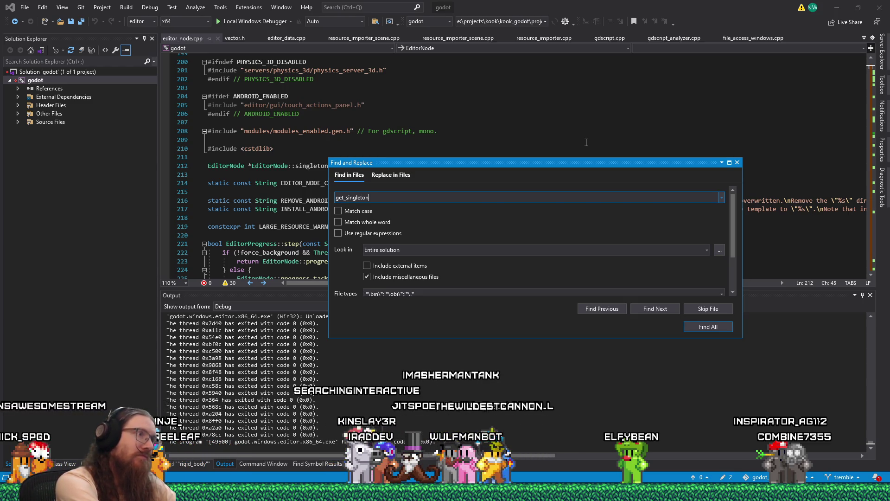
{"action": "key", "text": "Return"}
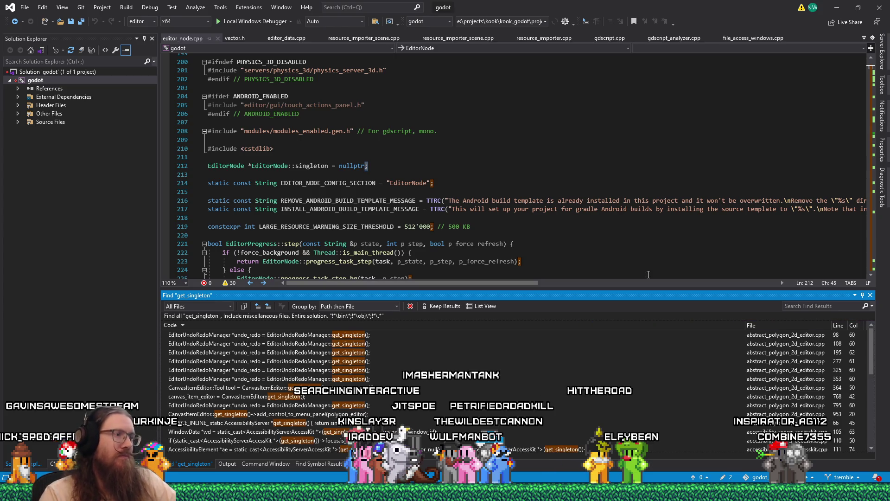
{"action": "scroll", "coordinate": [545, 420], "scroll_direction": "down", "scroll_amount": 10}
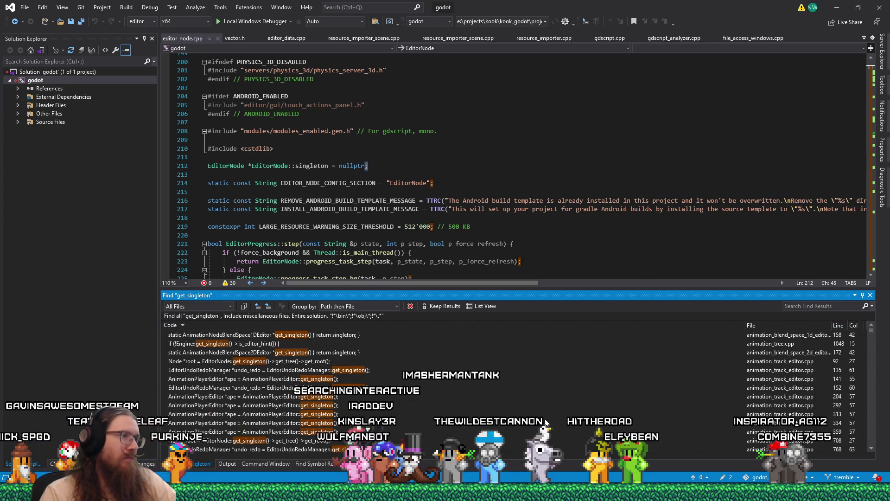
{"action": "scroll", "coordinate": [544, 419], "scroll_direction": "down", "scroll_amount": 5}
{"action": "scroll", "coordinate": [544, 417], "scroll_direction": "down", "scroll_amount": 5}
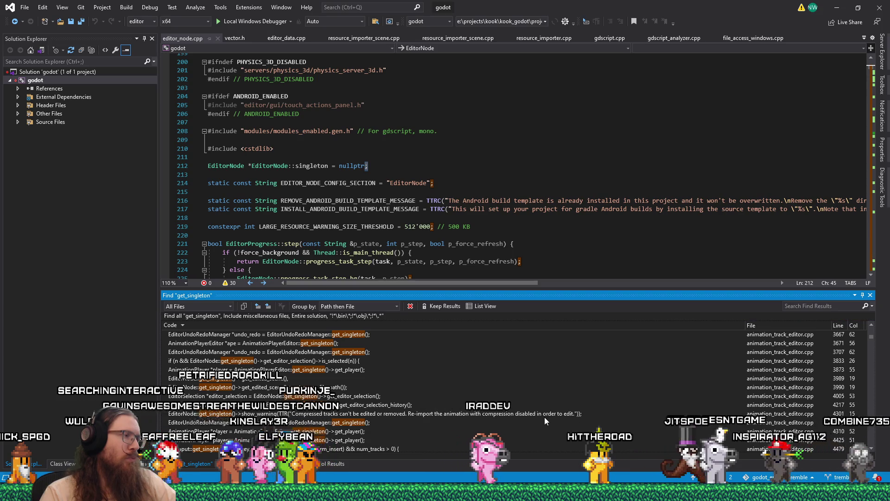
{"action": "scroll", "coordinate": [544, 416], "scroll_direction": "up", "scroll_amount": 10}
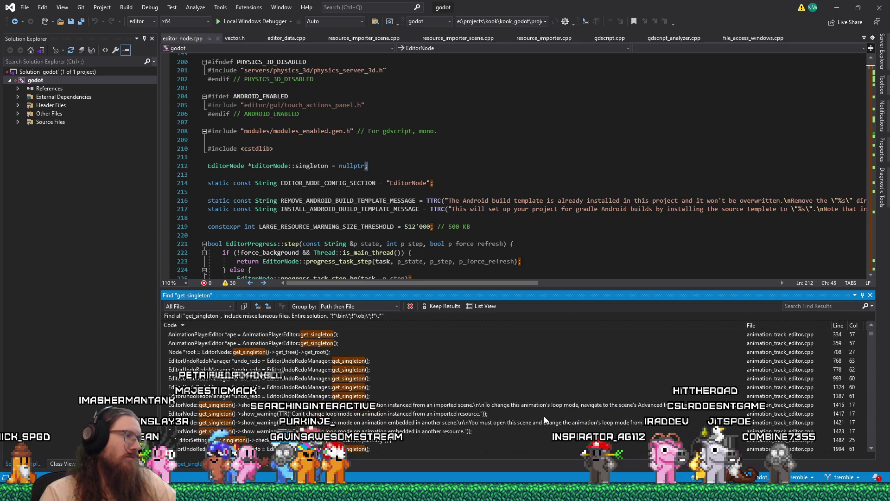
{"action": "left_click_drag", "start_coordinate": [871, 334], "coordinate": [872, 390]}
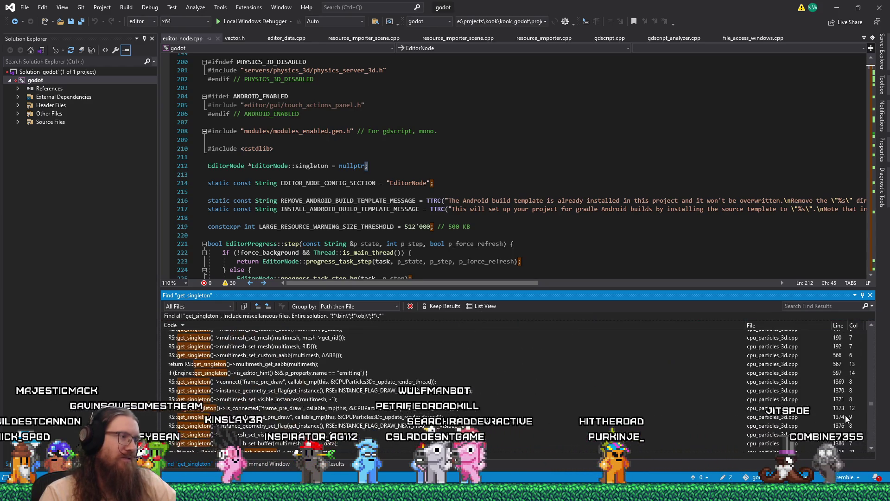
{"action": "key", "text": "alt+Tab"}
{"action": "key", "text": "alt+Tab"}
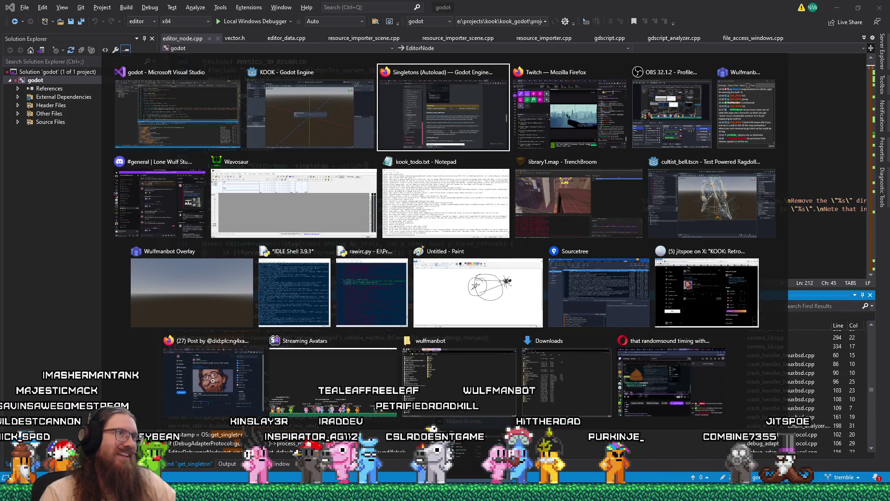
Cycle through every 'name' match on the Singletons (Autoload) page, then go back to the results.
{"action": "scroll", "coordinate": [688, 353], "scroll_direction": "down", "scroll_amount": 4}
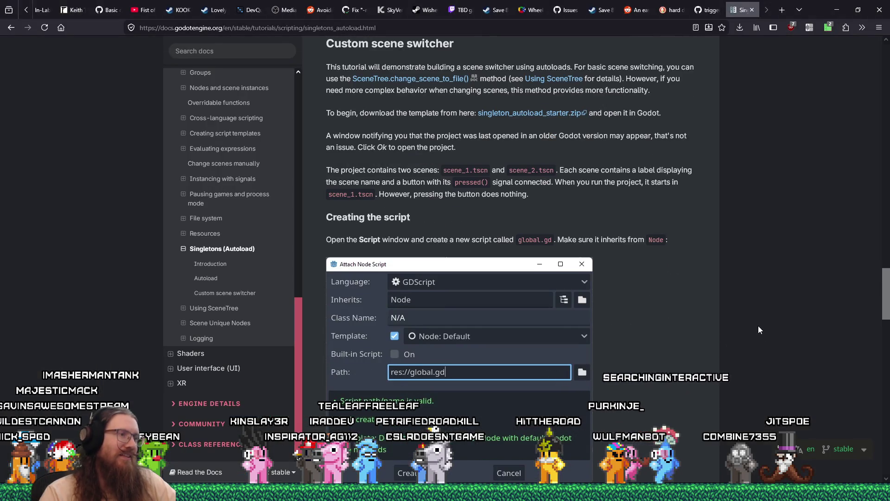
{"action": "key", "text": "ctrl+f"}
{"action": "type", "text": "name"}
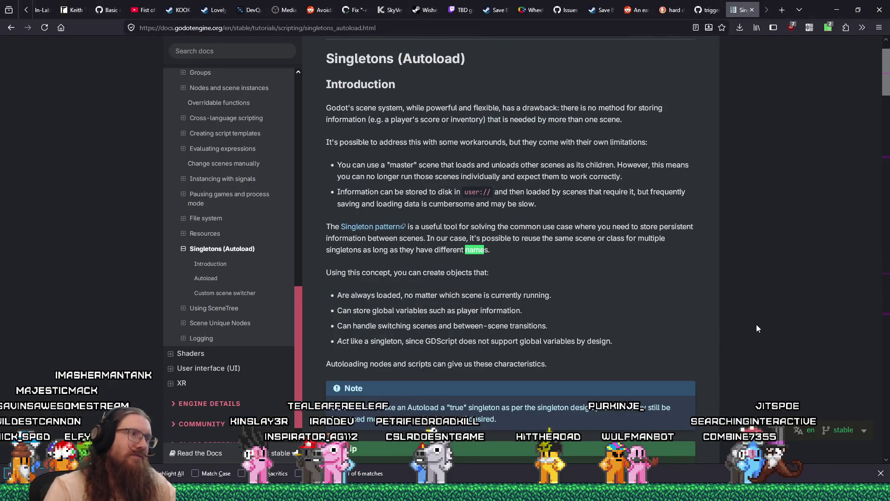
{"action": "key", "text": "Return"}
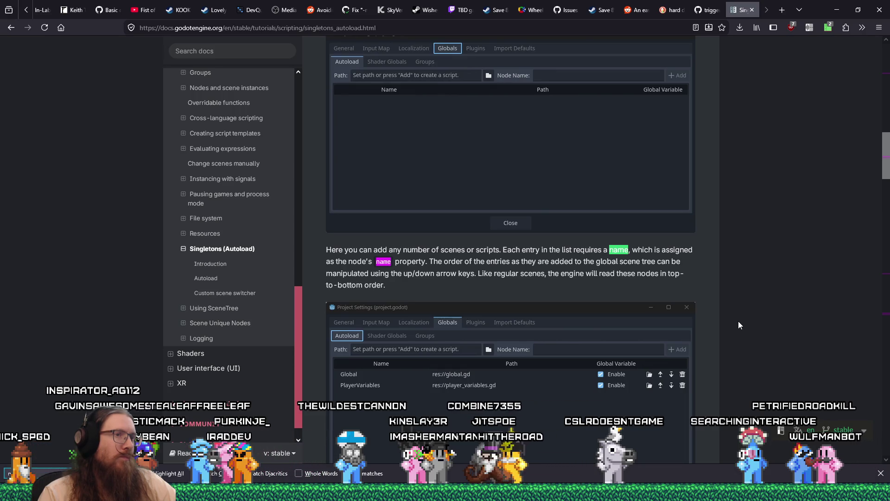
{"action": "key", "text": "Return"}
{"action": "key", "text": "Return"}
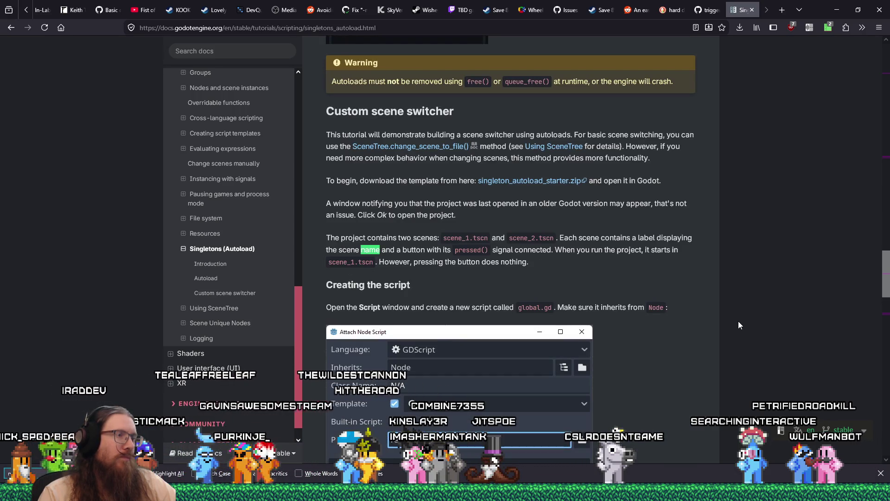
{"action": "key", "text": "Return"}
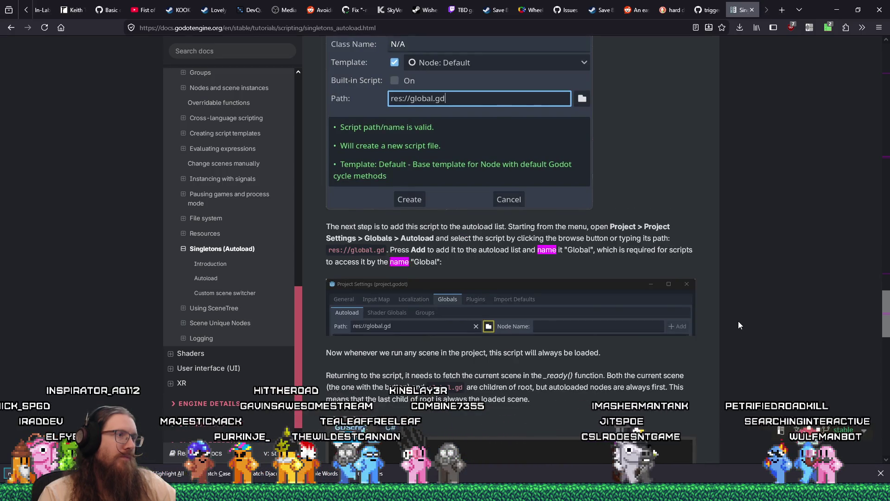
{"action": "key", "text": "Return"}
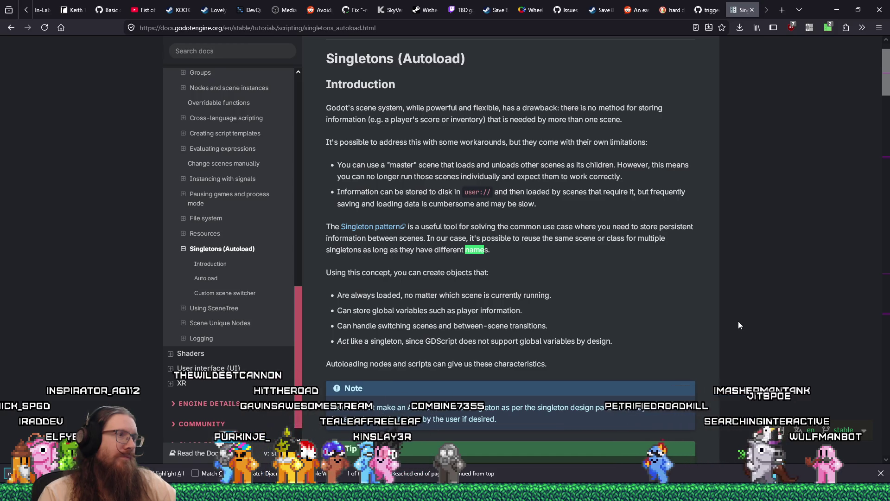
{"action": "key", "text": "Return"}
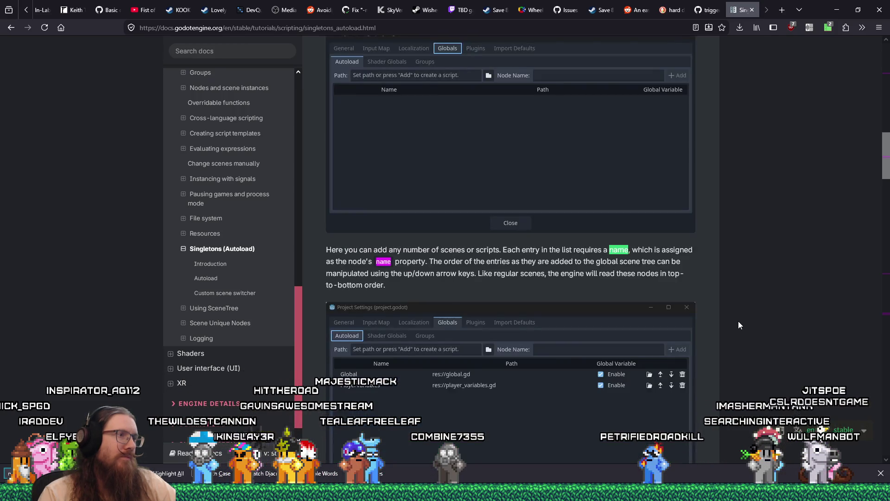
{"action": "key", "text": "Return"}
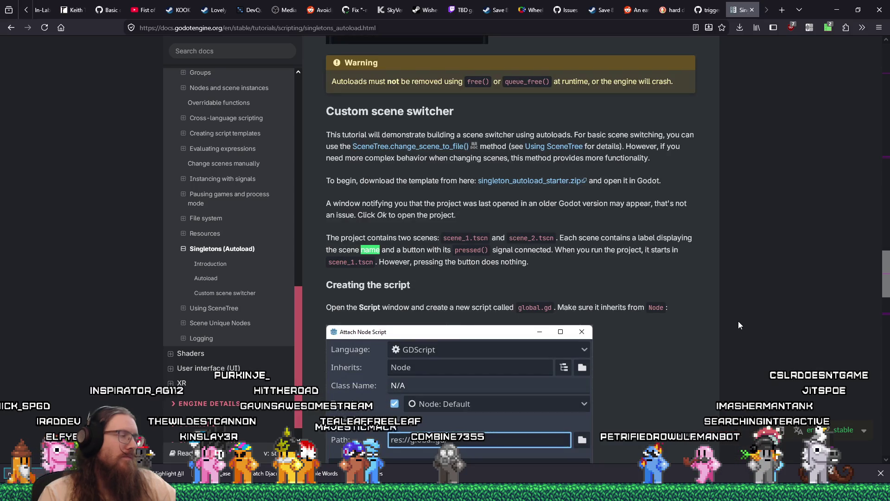
{"action": "left_click", "coordinate": [12, 27]}
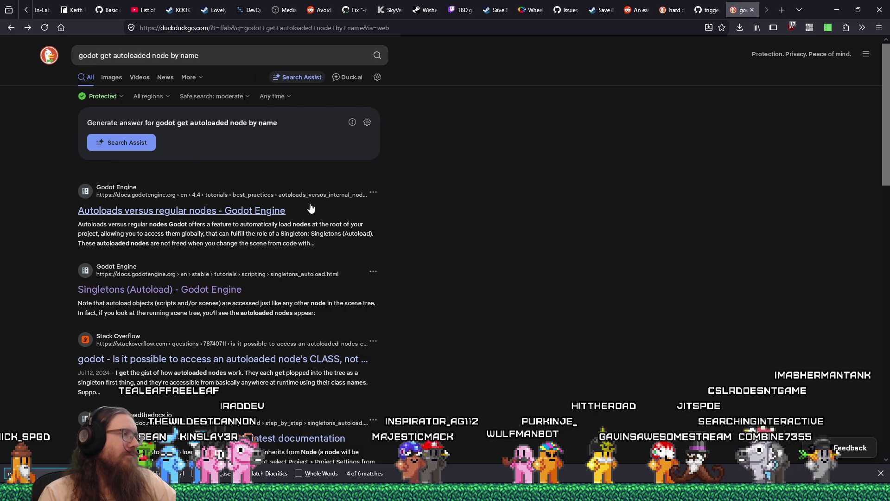
Open and read the Stack Overflow answer about accessing an autoloaded node's class.
{"action": "scroll", "coordinate": [311, 208], "scroll_direction": "down", "scroll_amount": 2}
{"action": "left_click", "coordinate": [318, 312]}
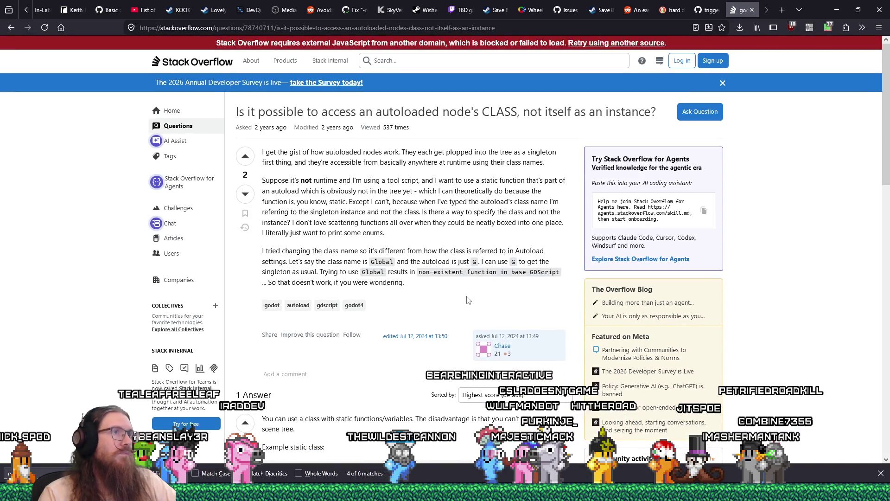
{"action": "scroll", "coordinate": [467, 300], "scroll_direction": "down", "scroll_amount": 3}
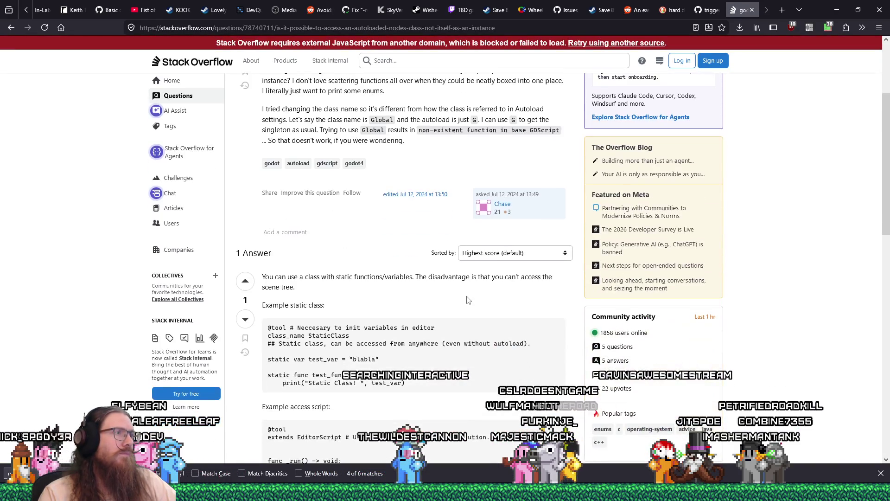
{"action": "scroll", "coordinate": [493, 331], "scroll_direction": "down", "scroll_amount": 2}
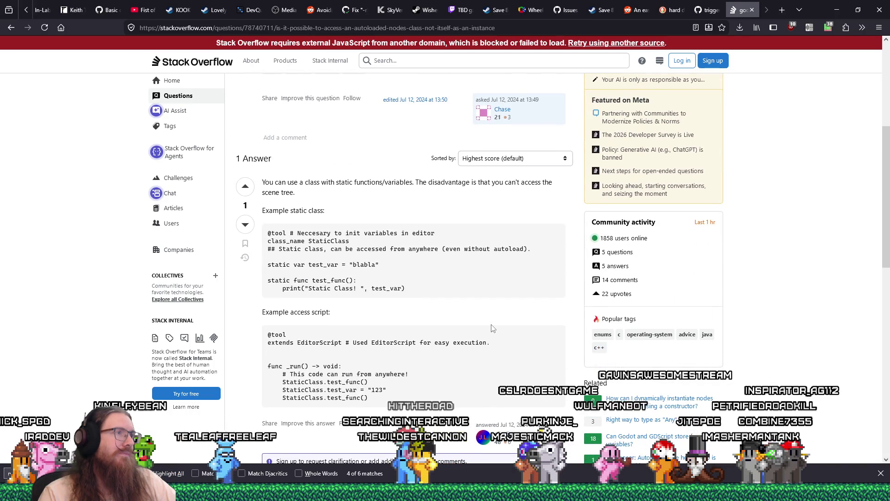
{"action": "scroll", "coordinate": [493, 327], "scroll_direction": "down", "scroll_amount": 6}
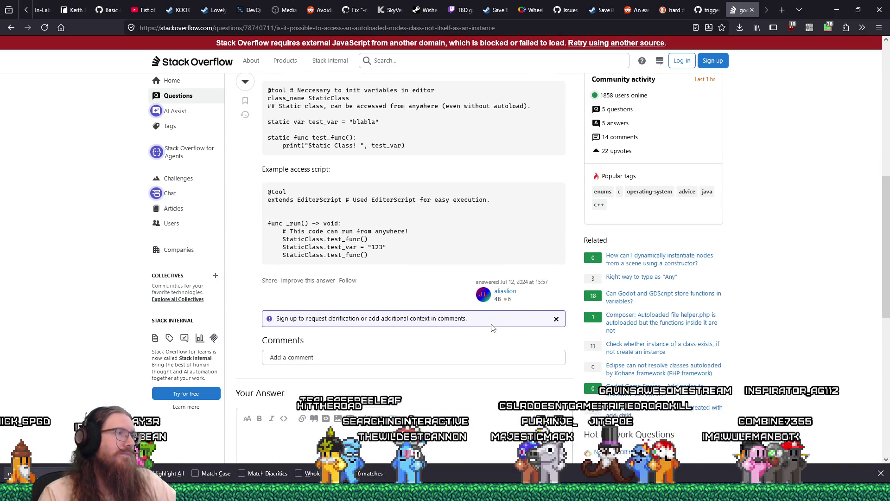
{"action": "scroll", "coordinate": [491, 325], "scroll_direction": "up", "scroll_amount": 6}
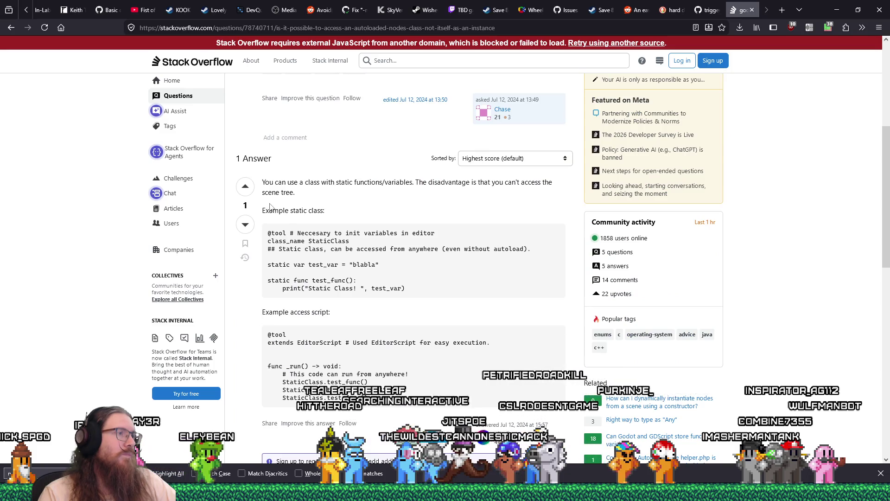
{"action": "scroll", "coordinate": [274, 213], "scroll_direction": "up", "scroll_amount": 2}
Return to the results and open the r/godot thread 'Autoloading and access to tree'.
{"action": "key", "text": "alt+Left"}
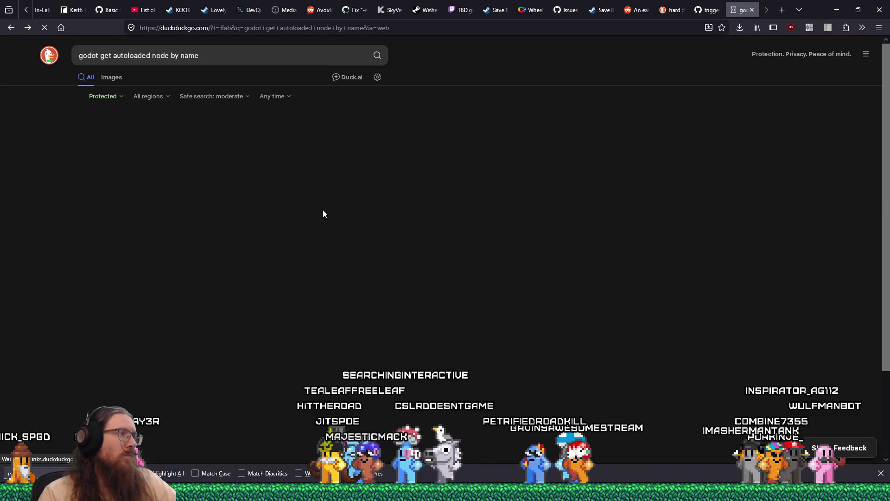
{"action": "scroll", "coordinate": [324, 211], "scroll_direction": "down", "scroll_amount": 2}
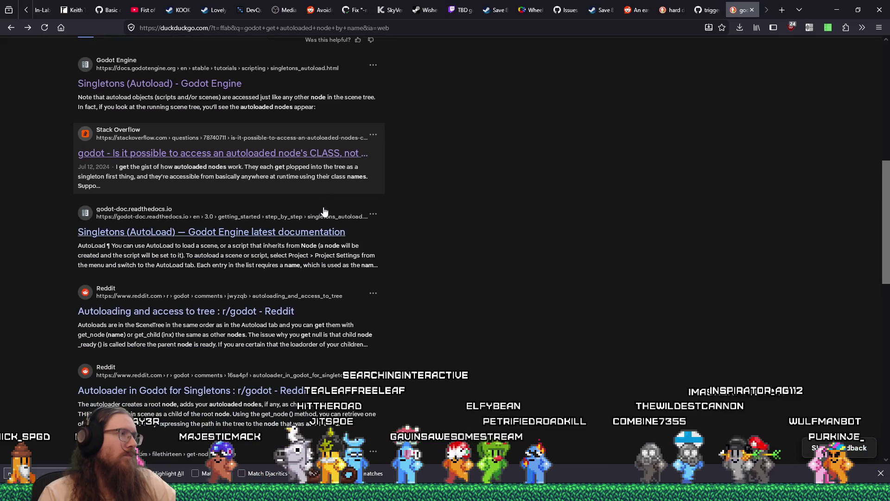
{"action": "scroll", "coordinate": [304, 277], "scroll_direction": "down", "scroll_amount": 1}
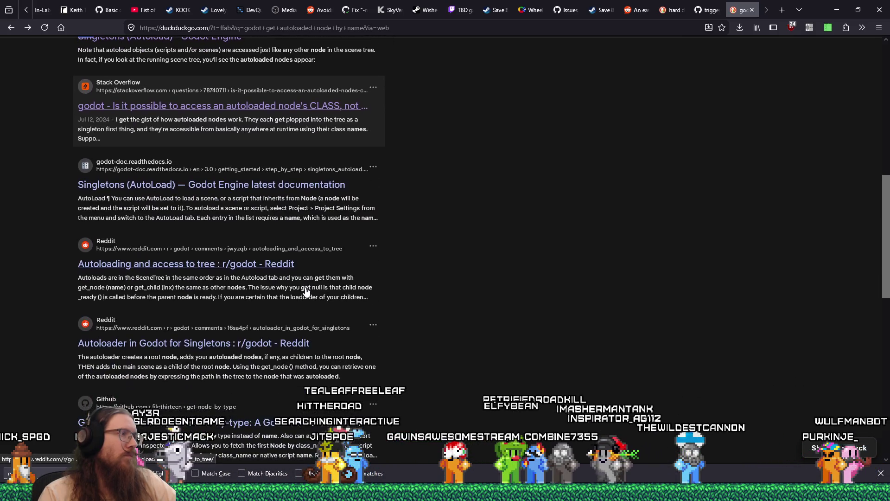
{"action": "left_click", "coordinate": [275, 264]}
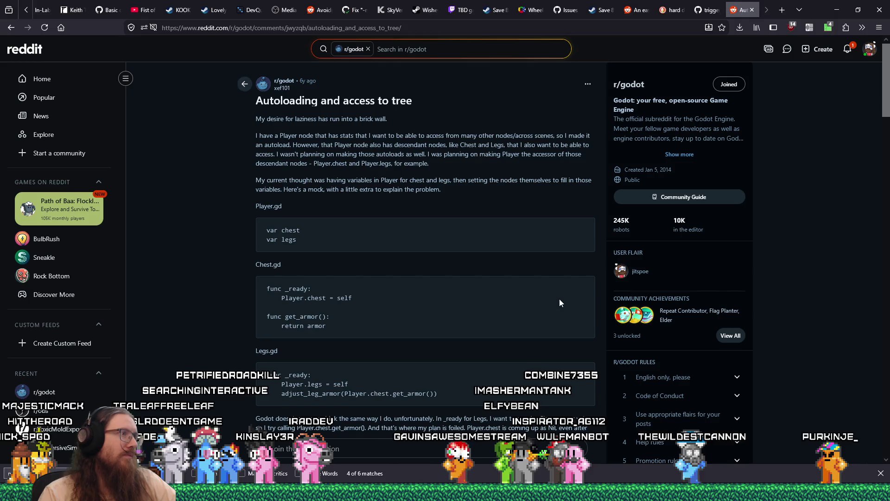
Read the comments on the 'Autoloading and access to tree' thread, then return to DuckDuckGo.
{"action": "scroll", "coordinate": [560, 302], "scroll_direction": "down", "scroll_amount": 3}
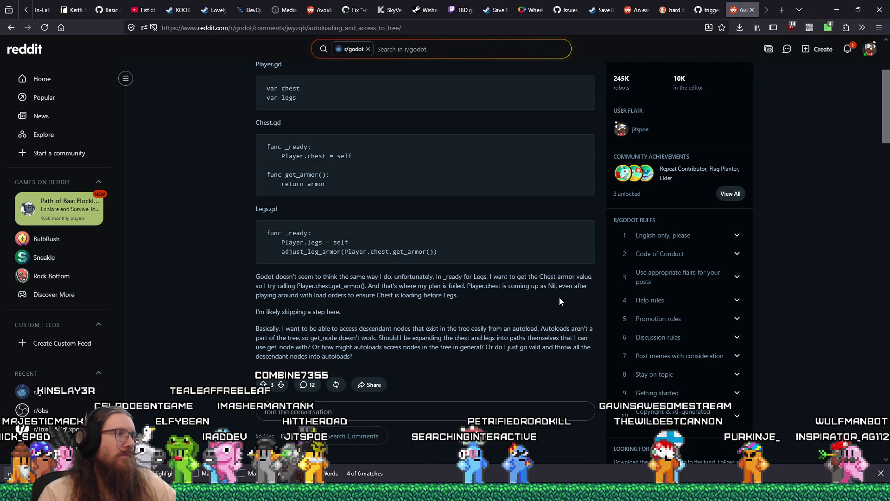
{"action": "scroll", "coordinate": [560, 299], "scroll_direction": "down", "scroll_amount": 5}
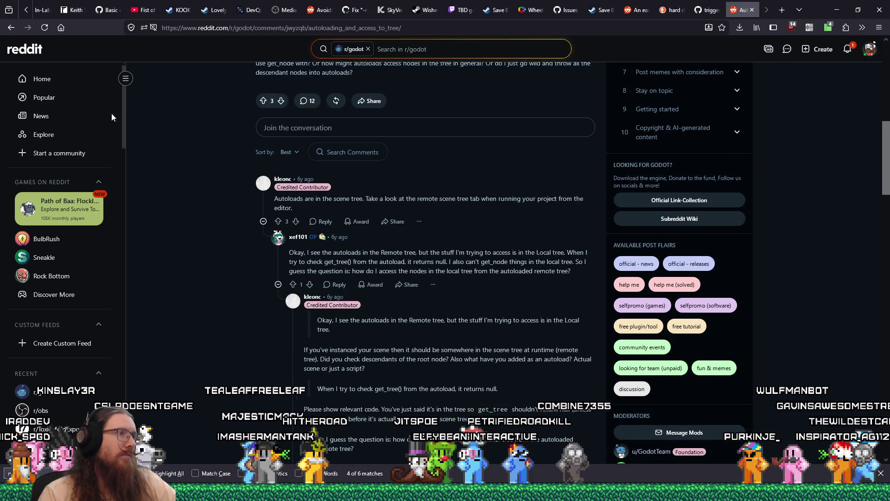
{"action": "left_click", "coordinate": [11, 27]}
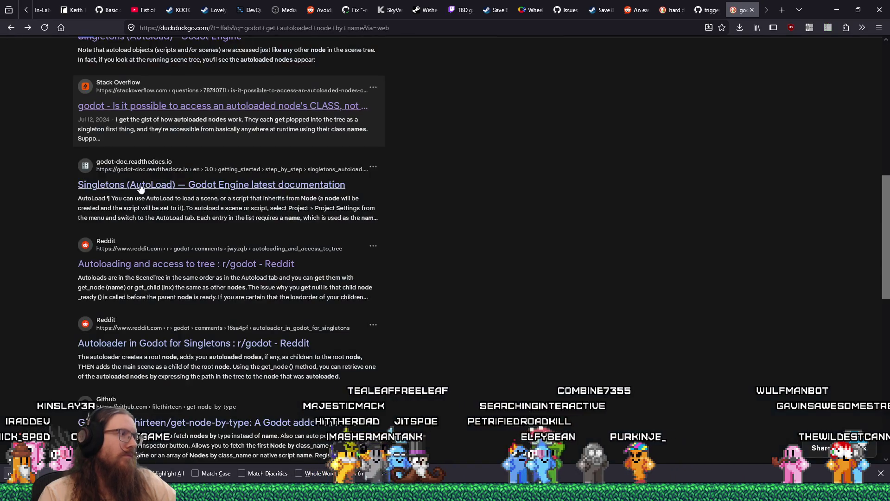
Open the r/godot post 'Autoloader in Godot for Singletons' and highlight its scene-tree passage.
{"action": "scroll", "coordinate": [347, 295], "scroll_direction": "down", "scroll_amount": 2}
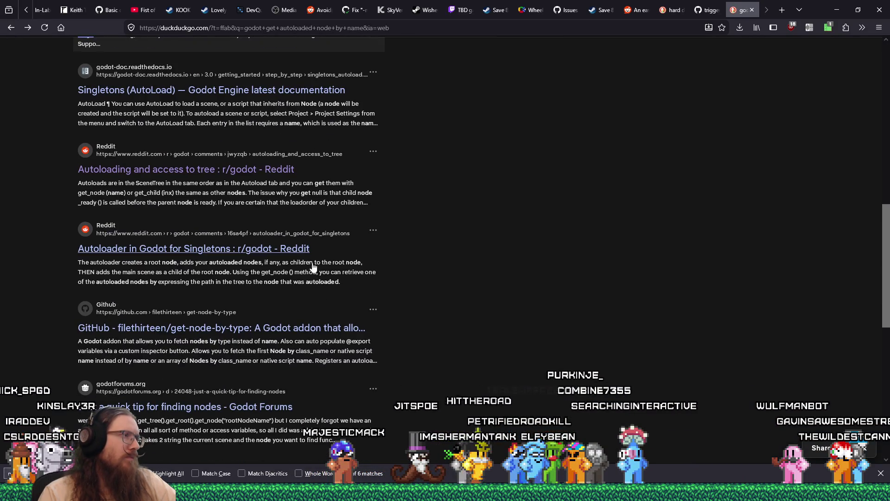
{"action": "left_click", "coordinate": [277, 249]}
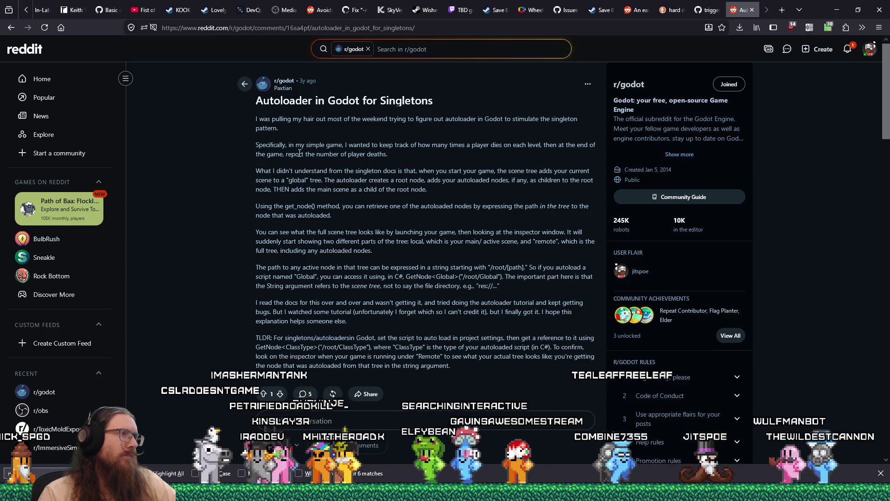
{"action": "mouse_move", "coordinate": [302, 170]}
{"action": "left_mouse_down"}
{"action": "mouse_move", "coordinate": [306, 195]}
{"action": "mouse_move", "coordinate": [290, 207]}
{"action": "mouse_move", "coordinate": [300, 217]}
{"action": "left_mouse_up"}
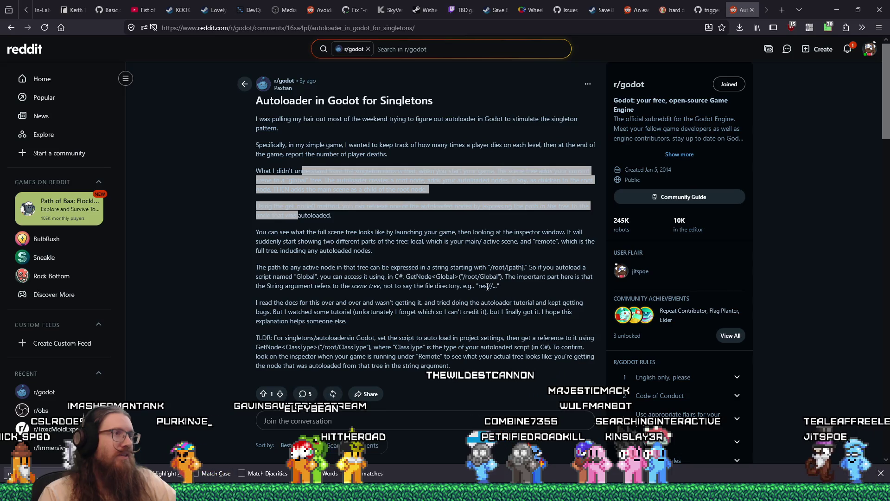
{"action": "key", "text": "alt+Tab"}
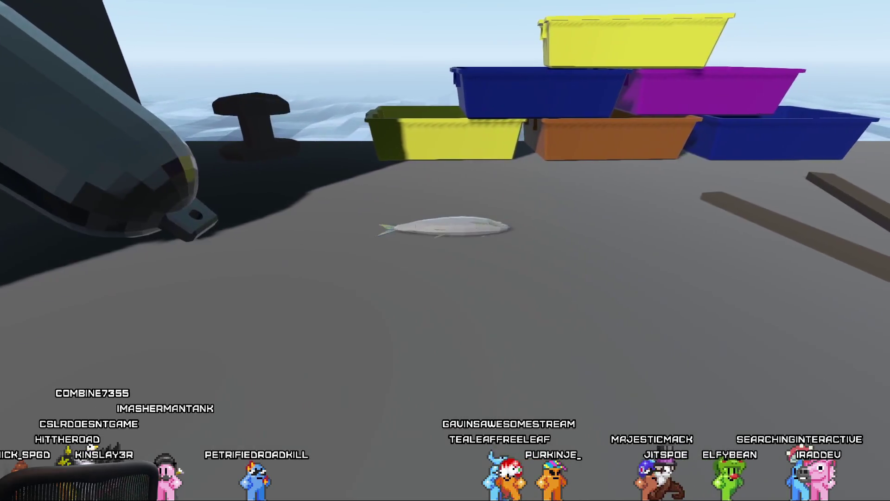
Flop the fish toward the coloured tubs and onto the wooden pallet.
{"action": "key", "text": "space"}
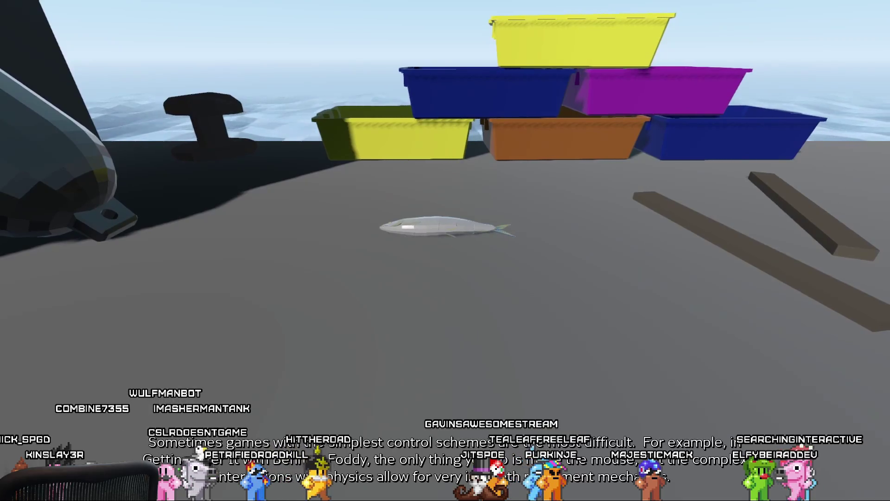
{"action": "key", "text": "space"}
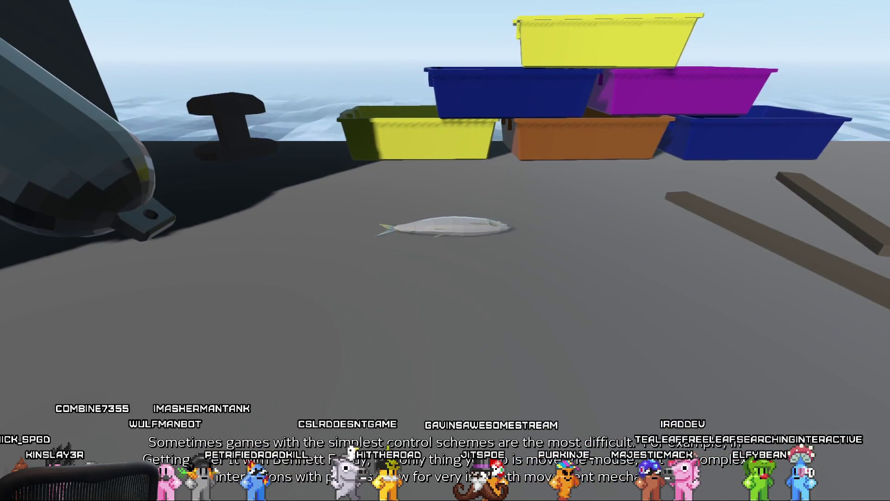
{"action": "key", "text": "space"}
{"action": "key", "text": "space"}
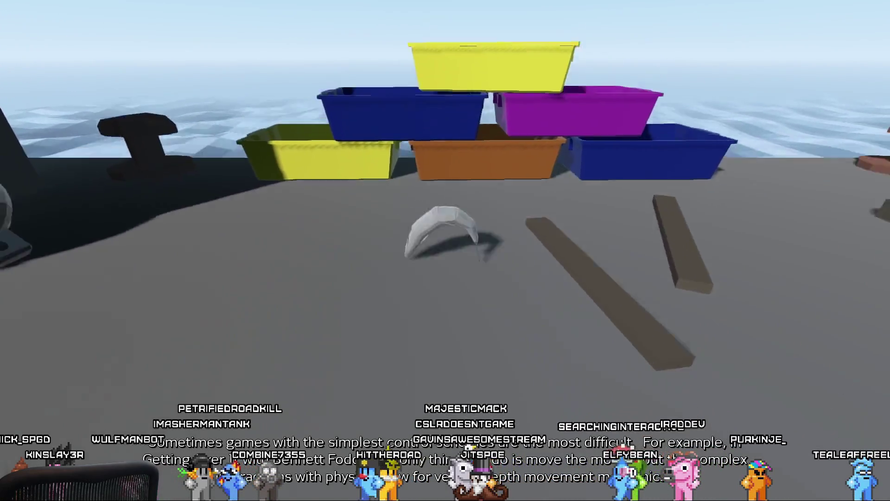
{"action": "key", "text": "space"}
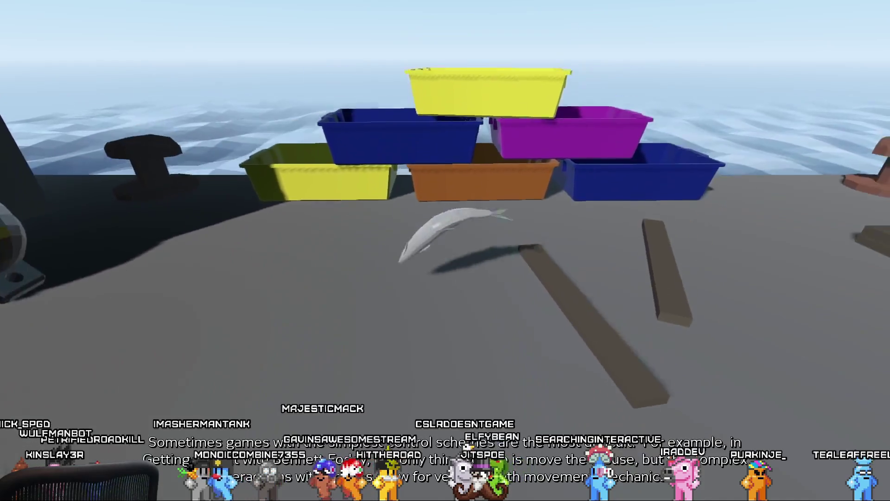
{"action": "key", "text": "space"}
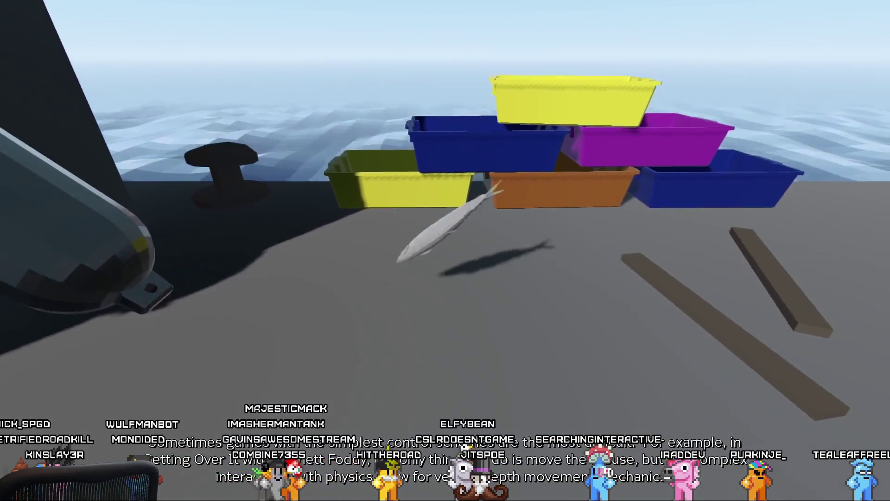
{"action": "key", "text": "space"}
{"action": "key", "text": "space"}
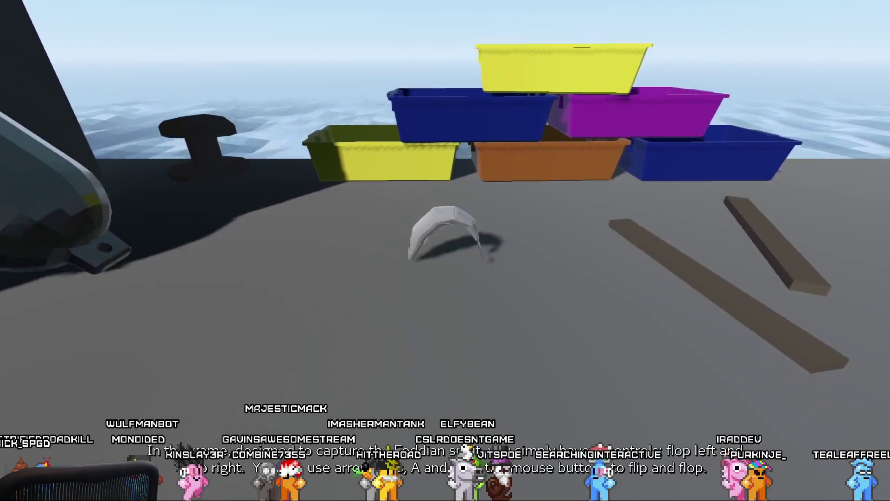
{"action": "key", "text": "a"}
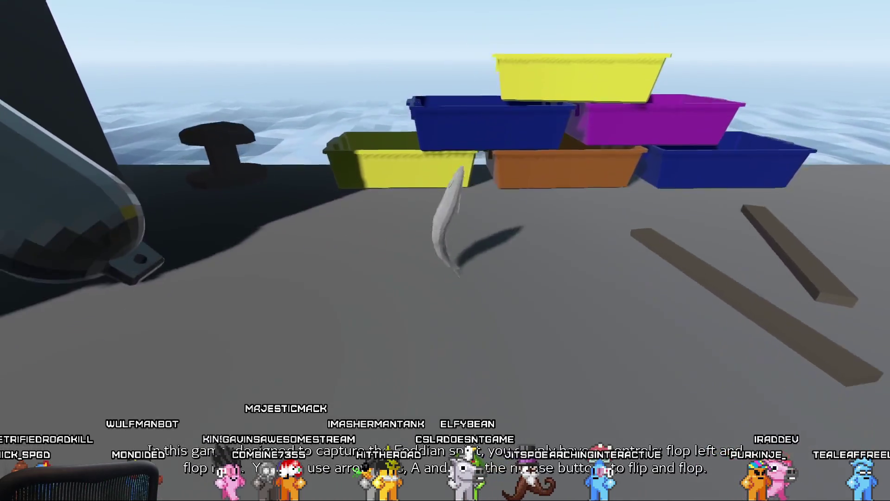
{"action": "key", "text": "a"}
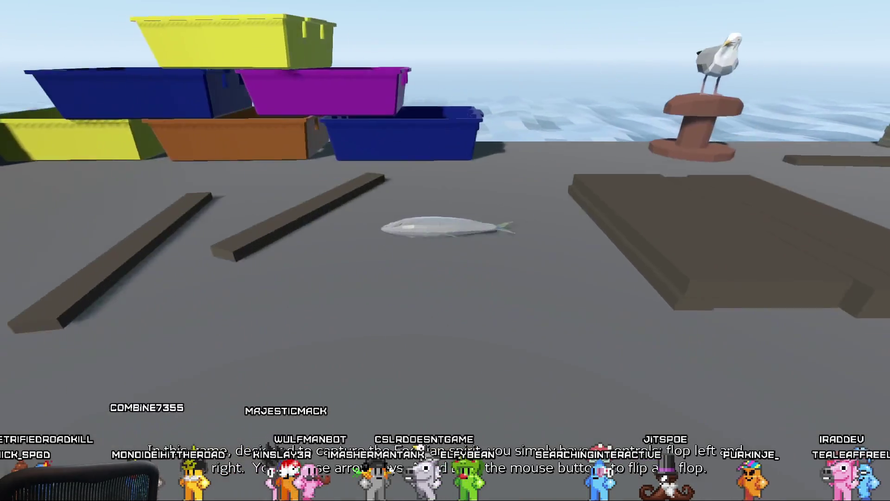
{"action": "key", "text": "a"}
Flop the fish across the blue tub and up against the crate stacks.
{"action": "key", "text": "d"}
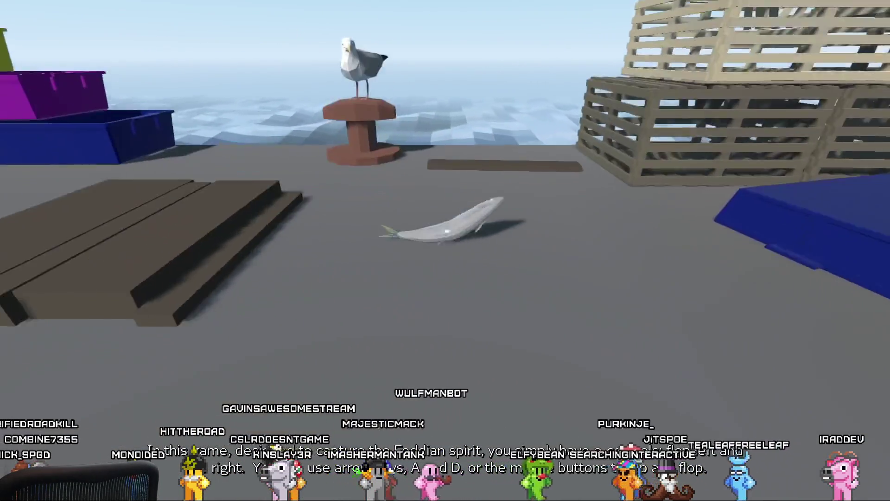
{"action": "key", "text": "d"}
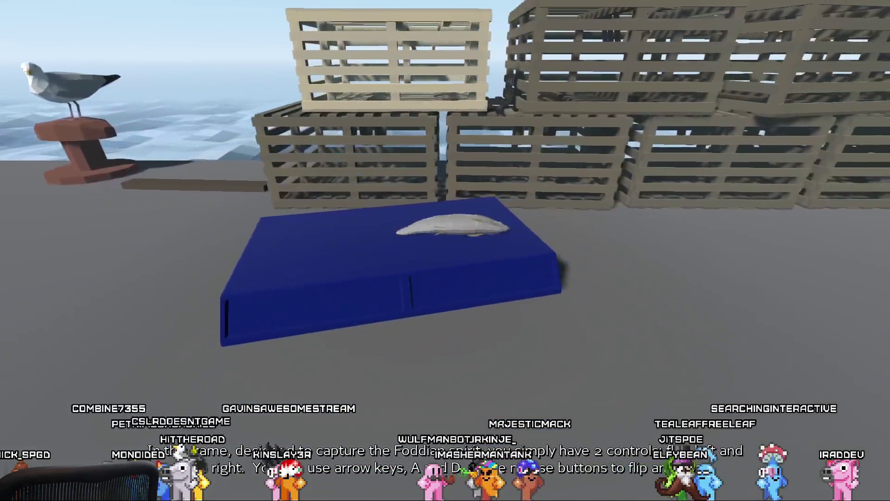
{"action": "key", "text": "a"}
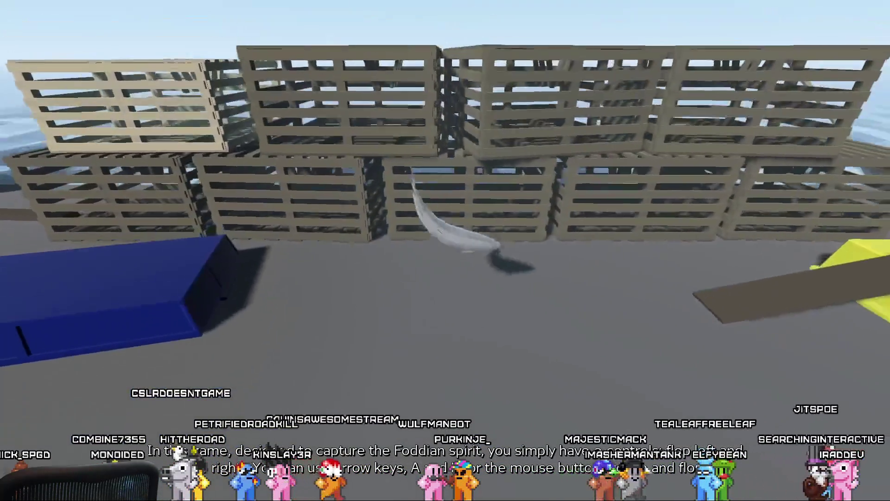
{"action": "key", "text": "d"}
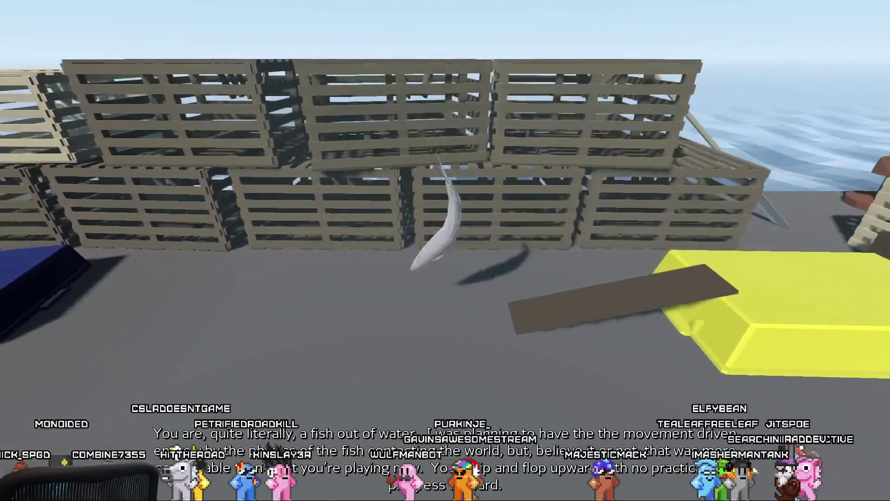
{"action": "key", "text": "d"}
{"action": "key", "text": "d"}
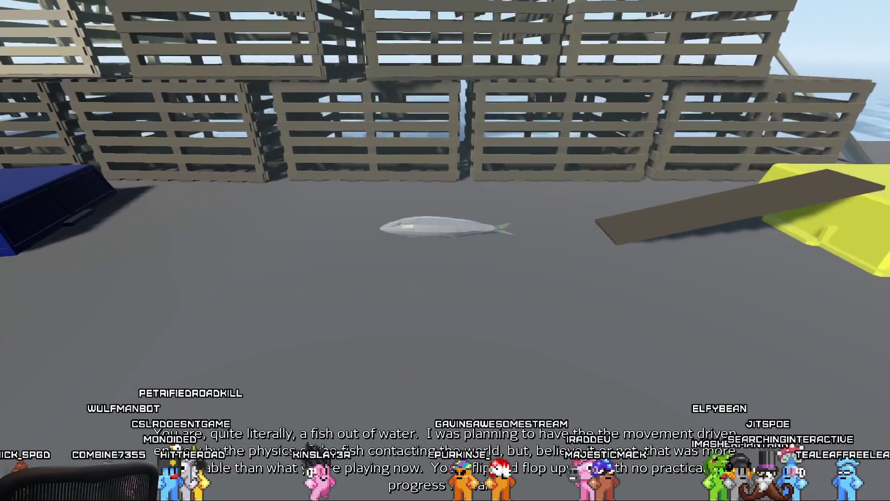
{"action": "key", "text": "d"}
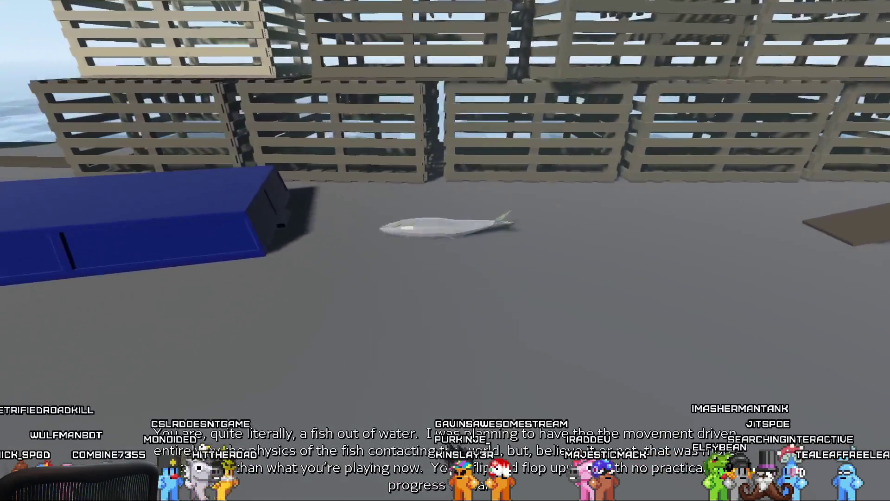
{"action": "key", "text": "d"}
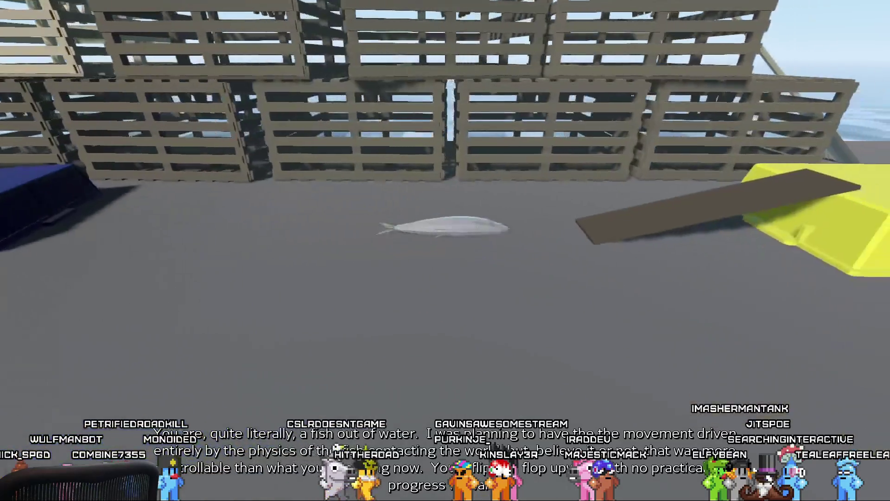
{"action": "key", "text": "space"}
{"action": "key", "text": "d"}
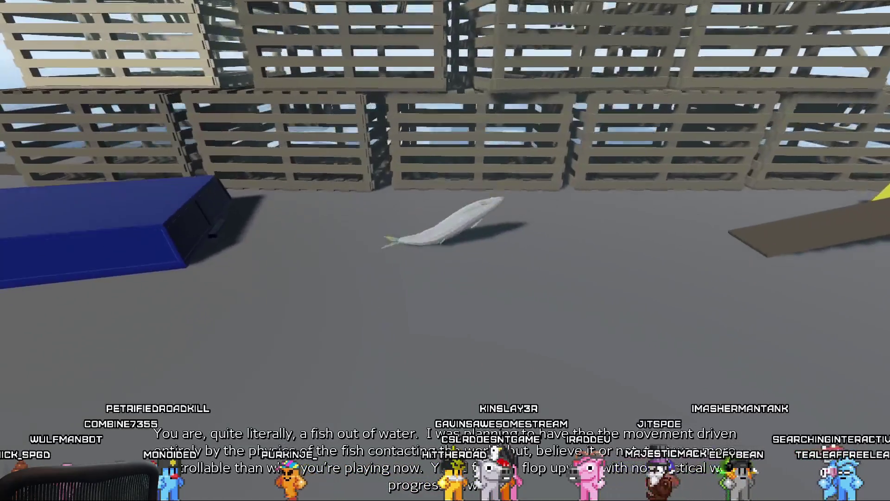
Keep the fish leaping and flopping across the floor around the blue mat.
{"action": "key", "text": "space"}
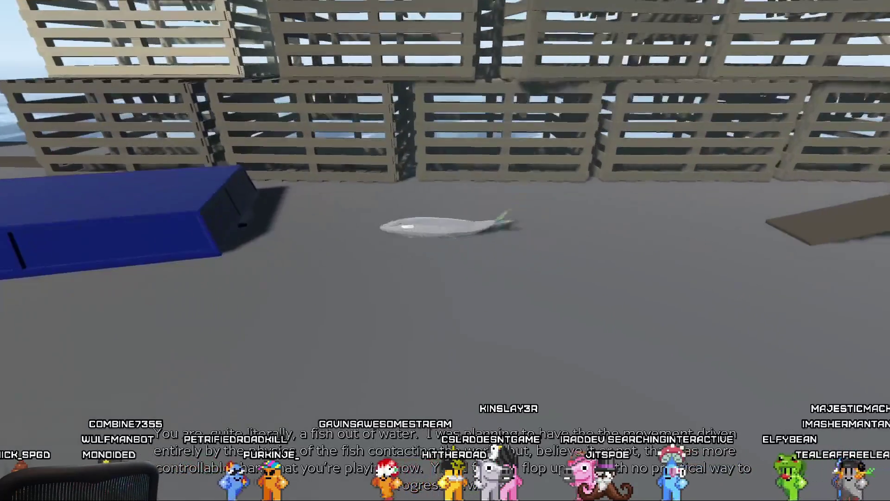
{"action": "key", "text": "space"}
{"action": "key", "text": "space"}
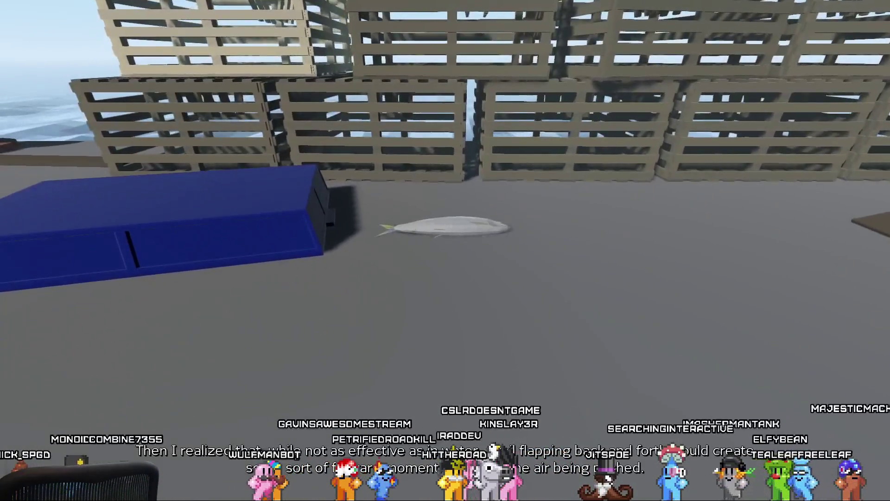
{"action": "key", "text": "space"}
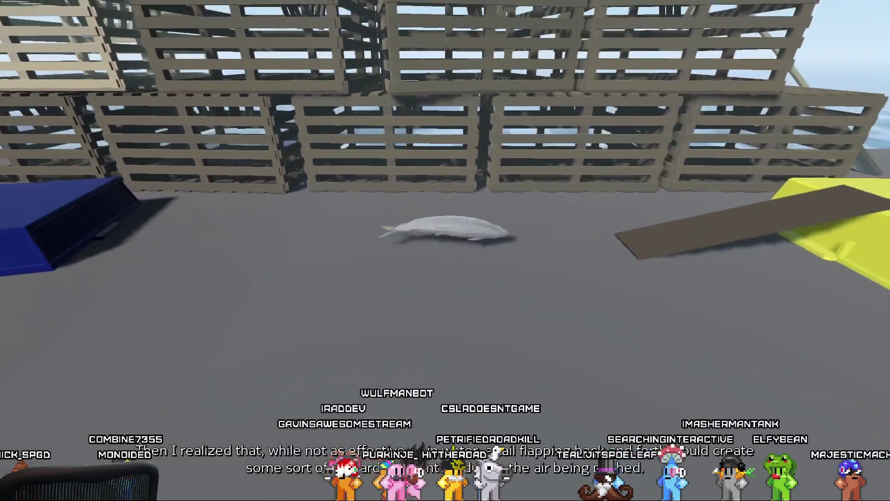
{"action": "key", "text": "space"}
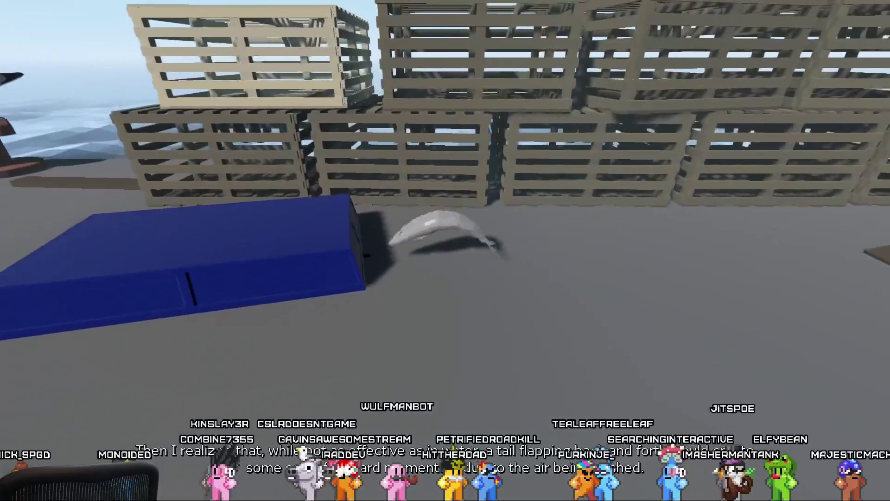
{"action": "key", "text": "space"}
{"action": "key", "text": "space"}
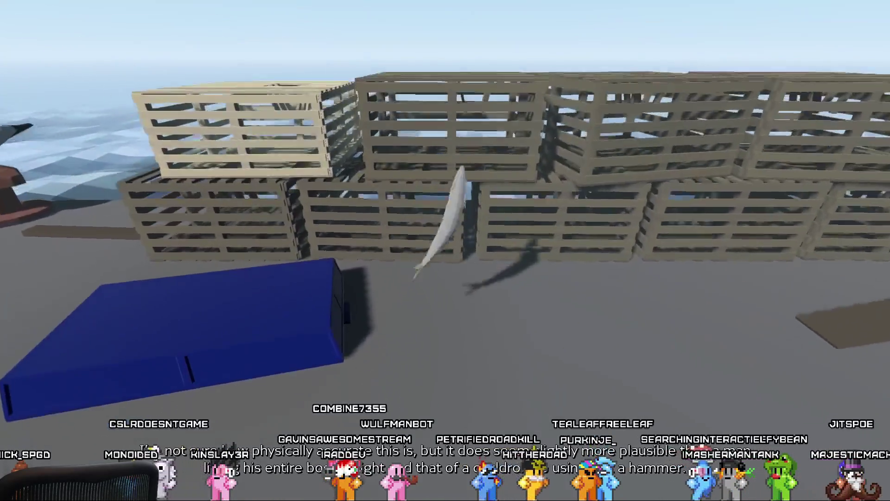
{"action": "key", "text": "space"}
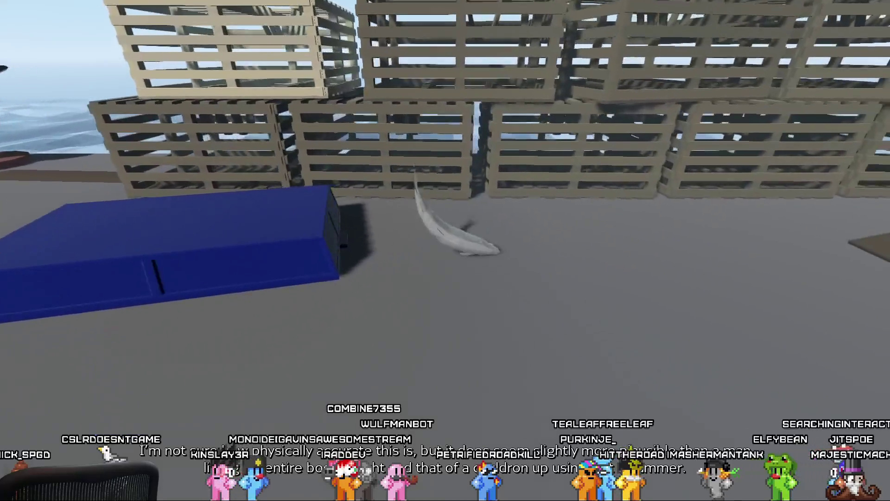
{"action": "key", "text": "space"}
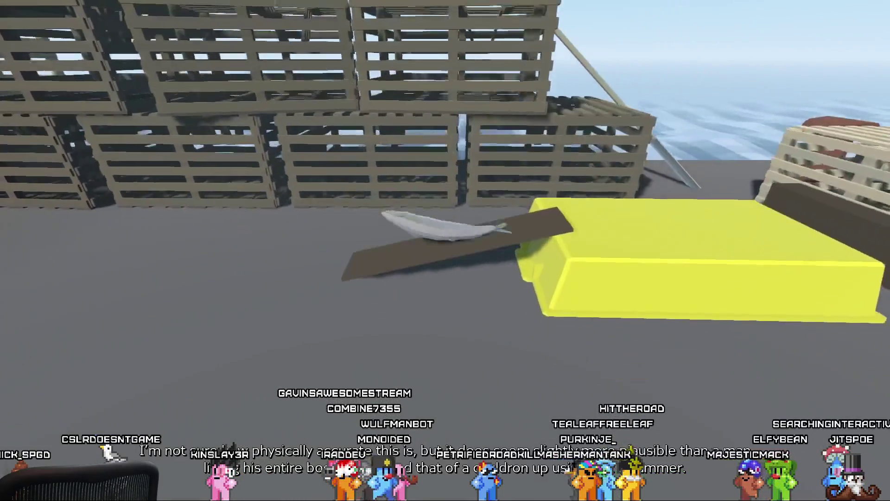
{"action": "key", "text": "space"}
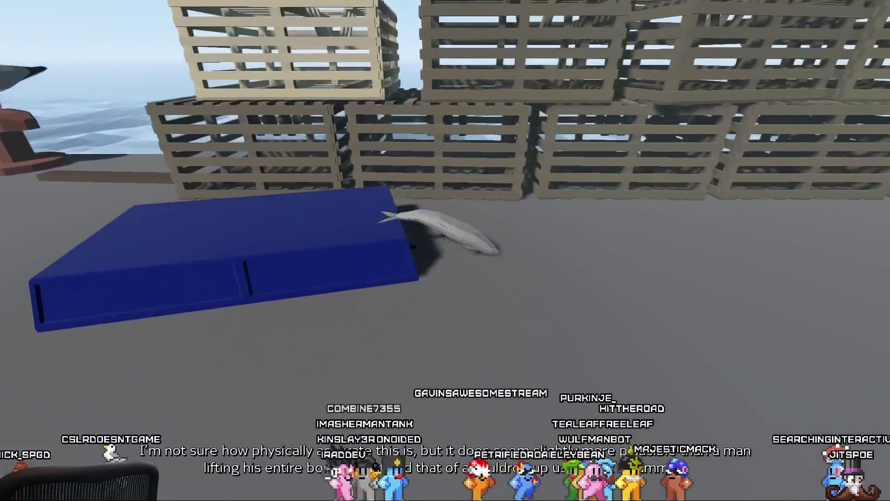
{"action": "key", "text": "space"}
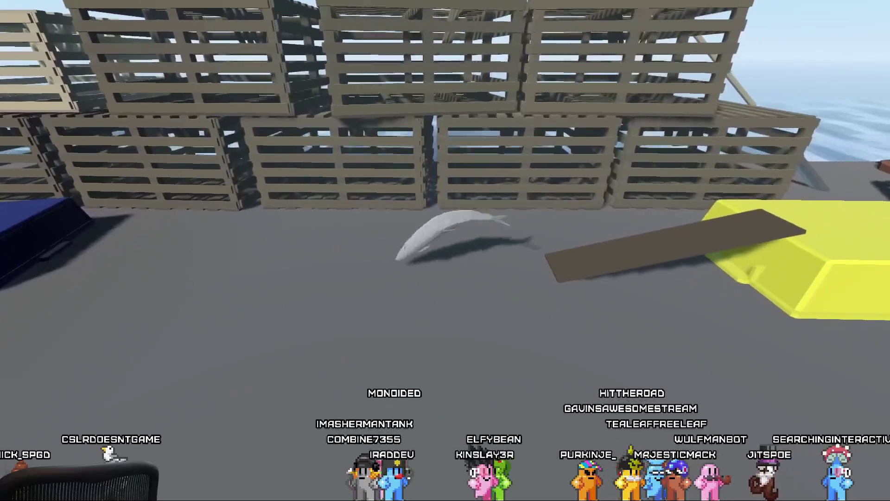
{"action": "key", "text": "space"}
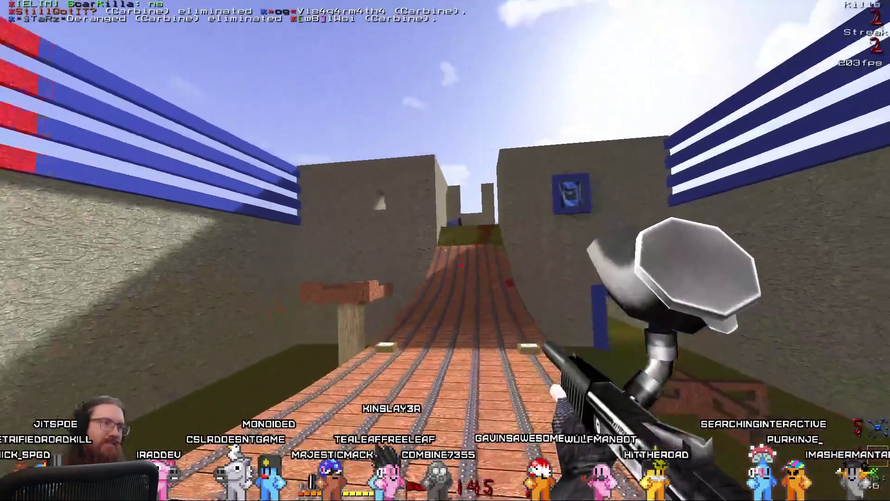
Walk forward from the stone corridor into the open courtyard.
{"action": "key", "text": "w"}
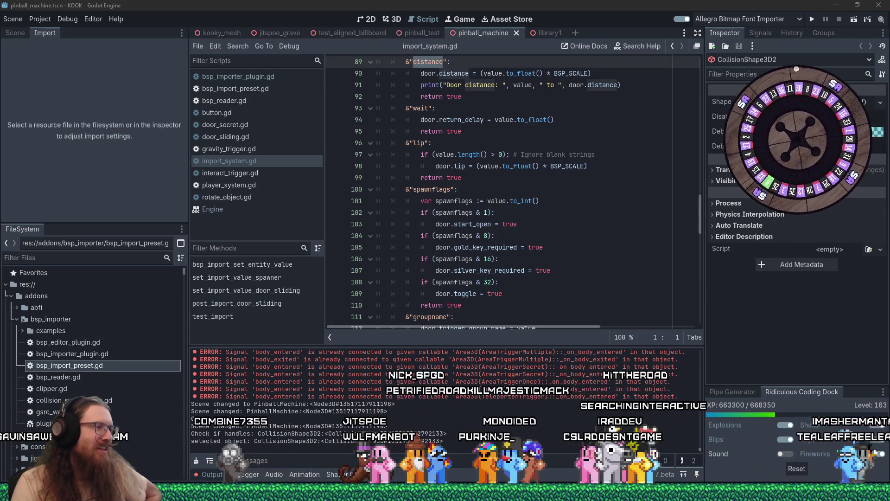
Launch a new blank Paint window from the taskbar jump list.
{"action": "right_click", "coordinate": [295, 498]}
{"action": "left_click", "coordinate": [296, 444]}
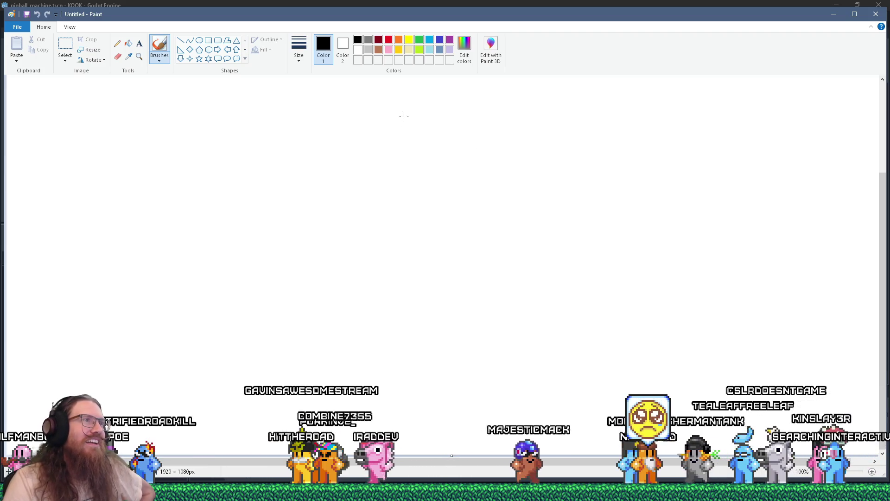
Draw the black freehand outline of a tall rounded shape.
{"action": "mouse_move", "coordinate": [406, 107]}
{"action": "left_mouse_down"}
{"action": "mouse_move", "coordinate": [438, 108]}
{"action": "mouse_move", "coordinate": [496, 151]}
{"action": "mouse_move", "coordinate": [548, 135]}
{"action": "mouse_move", "coordinate": [588, 138]}
{"action": "left_mouse_up"}
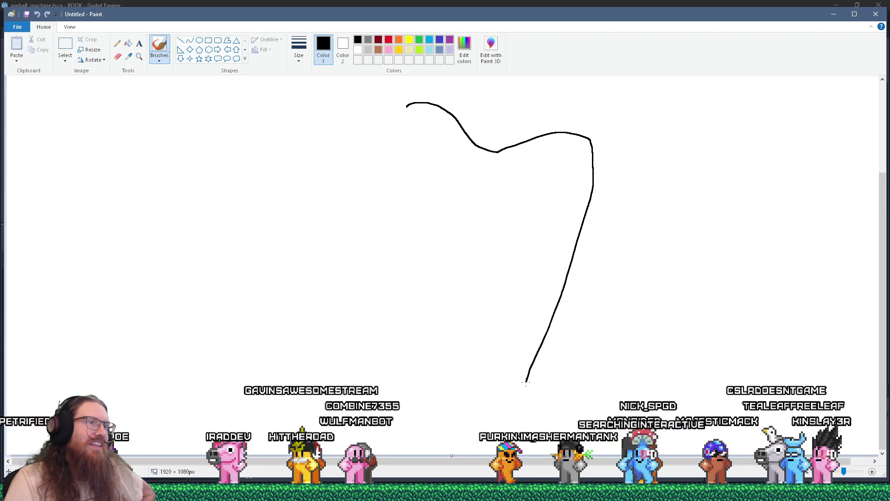
{"action": "left_click_drag", "start_coordinate": [420, 427], "coordinate": [418, 429]}
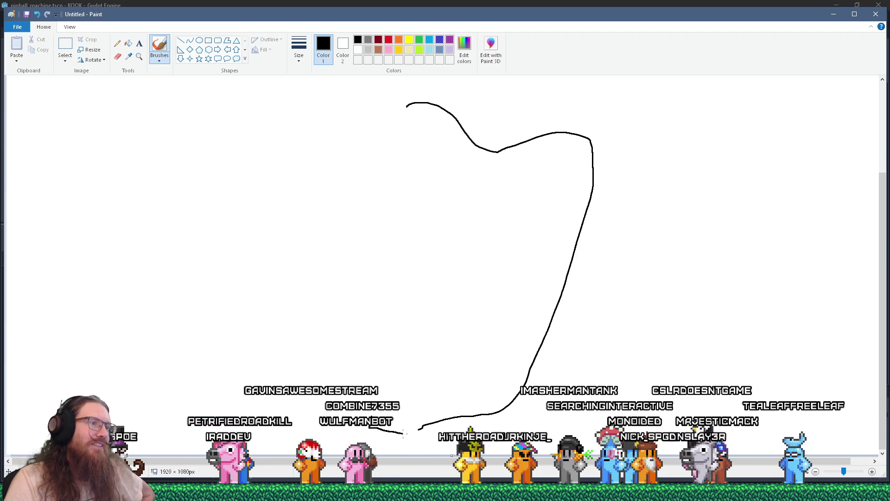
{"action": "left_click_drag", "start_coordinate": [414, 446], "coordinate": [366, 446]}
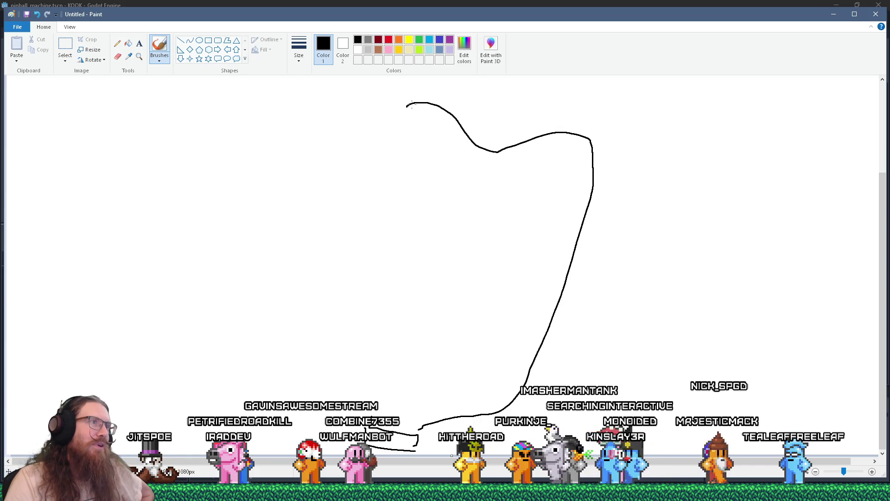
{"action": "mouse_move", "coordinate": [383, 157]}
{"action": "left_mouse_down"}
{"action": "mouse_move", "coordinate": [342, 302]}
{"action": "mouse_move", "coordinate": [346, 398]}
{"action": "mouse_move", "coordinate": [370, 417]}
{"action": "left_mouse_up"}
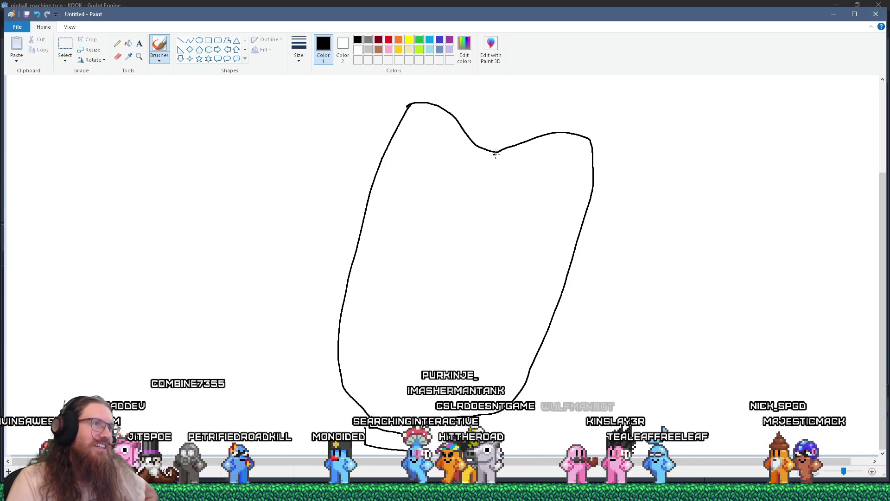
Draw a vertical centre line from the top dip down to the bottom.
{"action": "left_click_drag", "start_coordinate": [494, 154], "coordinate": [485, 332]}
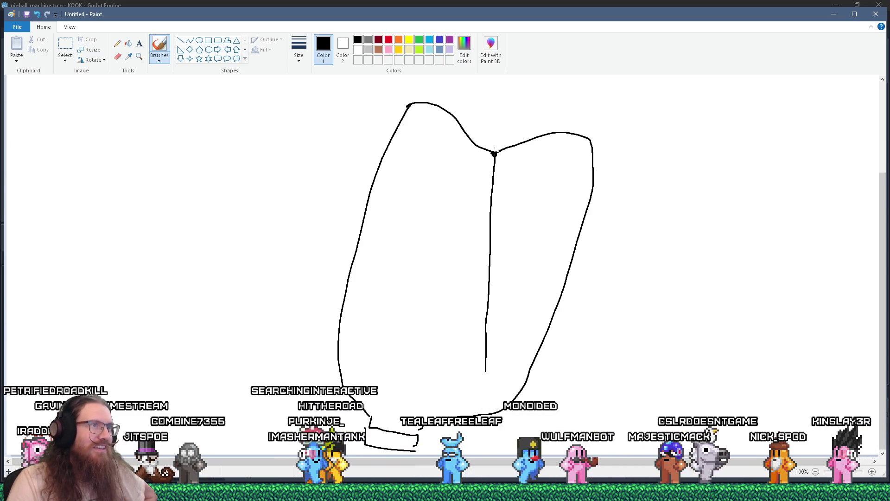
{"action": "left_click_drag", "start_coordinate": [494, 154], "coordinate": [488, 279]}
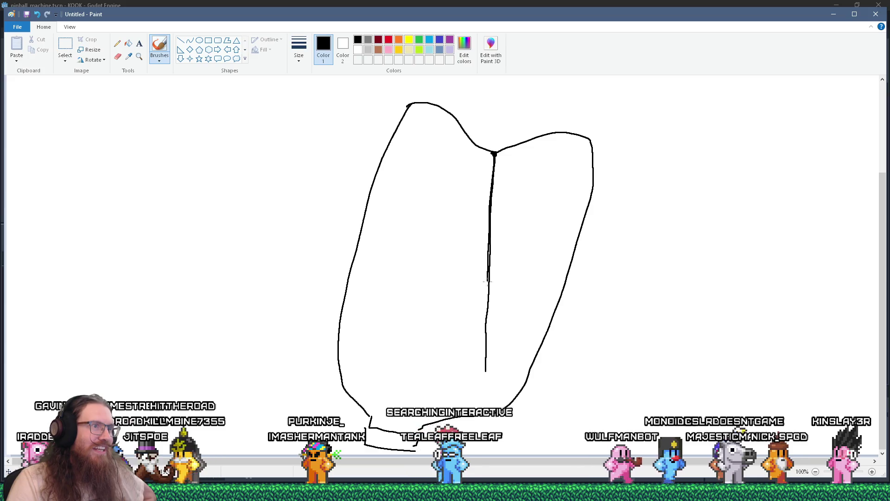
{"action": "mouse_move", "coordinate": [485, 352]}
{"action": "left_mouse_down"}
{"action": "mouse_move", "coordinate": [485, 412]}
{"action": "mouse_move", "coordinate": [471, 397]}
{"action": "mouse_move", "coordinate": [419, 429]}
{"action": "left_mouse_up"}
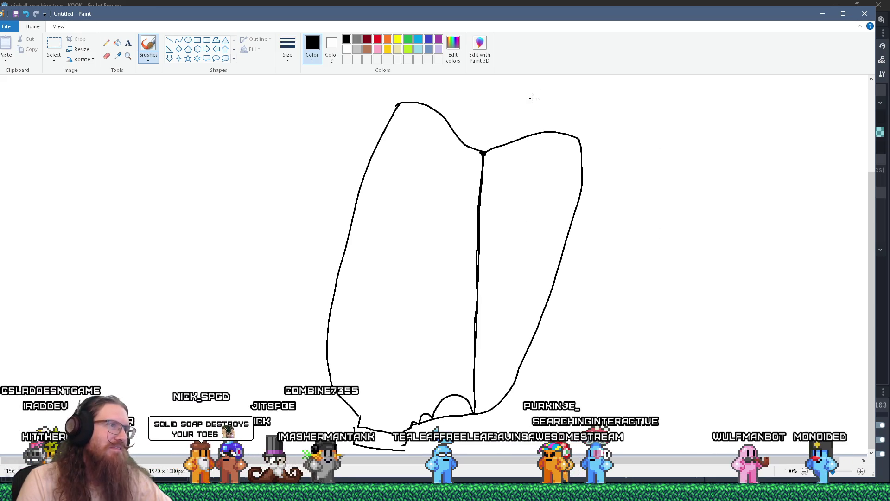
Retrace the centre line and small bottom arch, then minimize Paint.
{"action": "left_click_drag", "start_coordinate": [482, 155], "coordinate": [476, 311]}
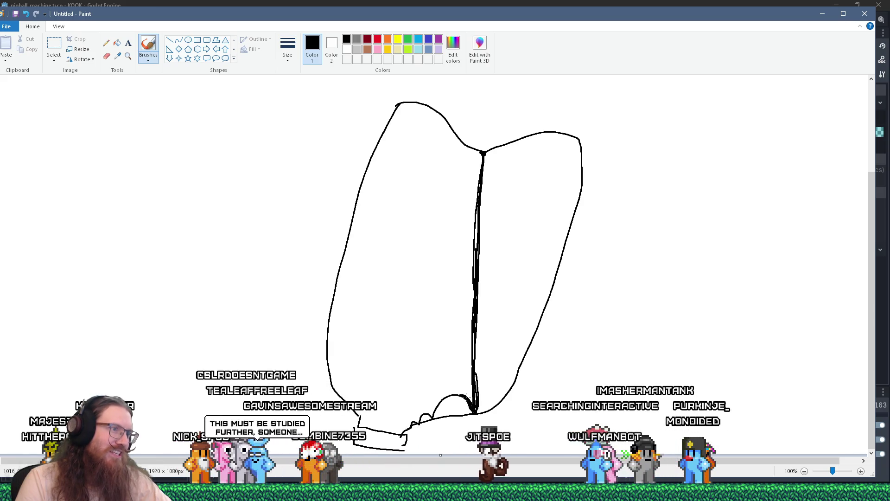
{"action": "left_click_drag", "start_coordinate": [454, 392], "coordinate": [477, 413]}
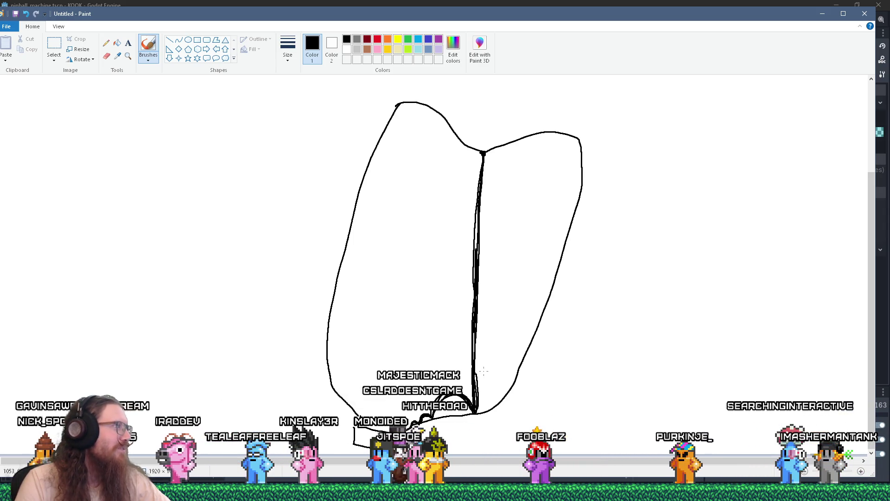
{"action": "left_click", "coordinate": [824, 14]}
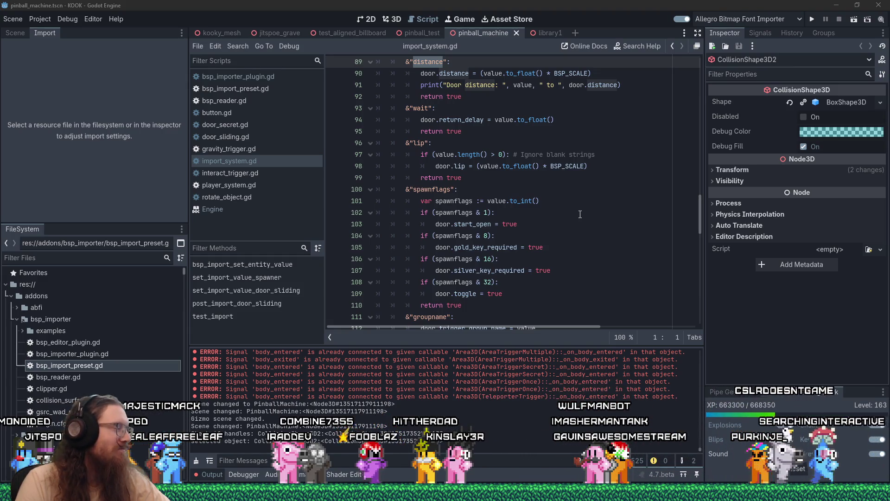
{"action": "scroll", "coordinate": [580, 214], "scroll_direction": "down", "scroll_amount": 2}
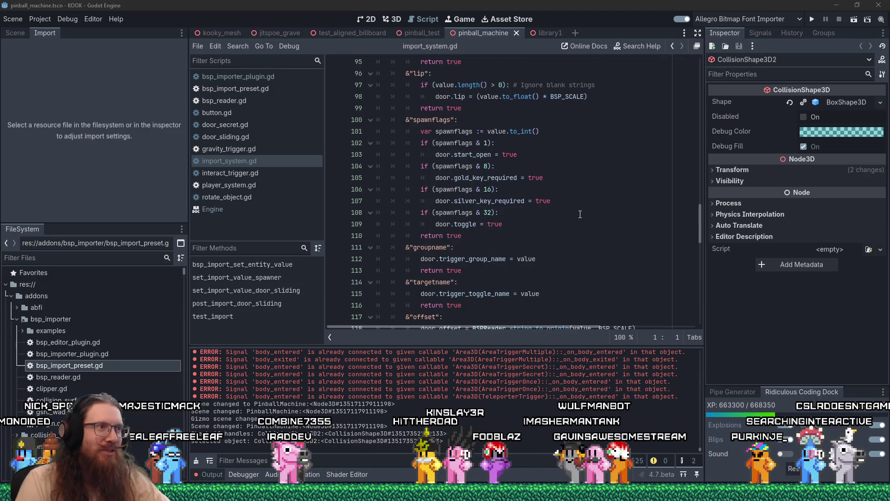
{"action": "scroll", "coordinate": [579, 214], "scroll_direction": "up", "scroll_amount": 2}
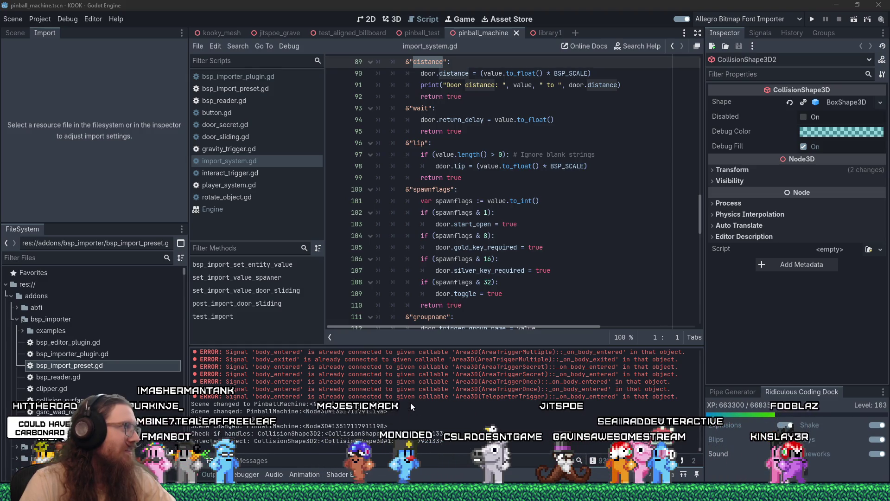
{"action": "scroll", "coordinate": [411, 402], "scroll_direction": "up", "scroll_amount": 1}
{"action": "scroll", "coordinate": [411, 403], "scroll_direction": "up", "scroll_amount": 3}
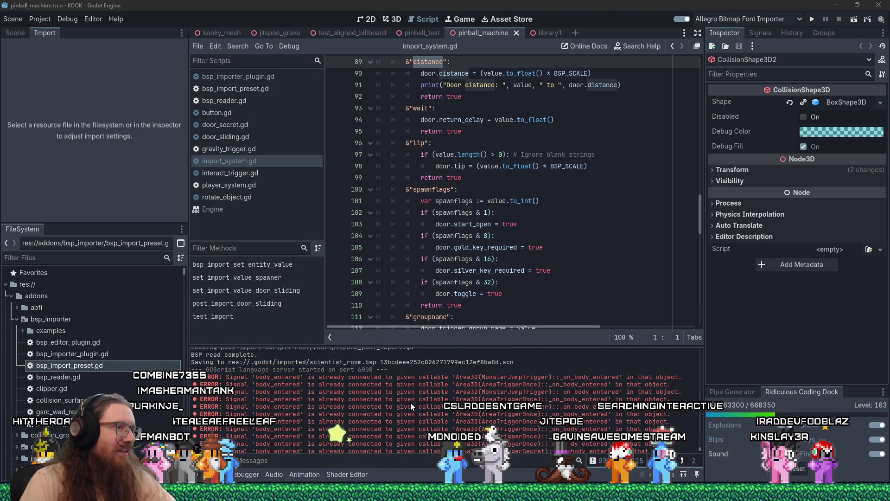
{"action": "scroll", "coordinate": [410, 403], "scroll_direction": "up", "scroll_amount": 5}
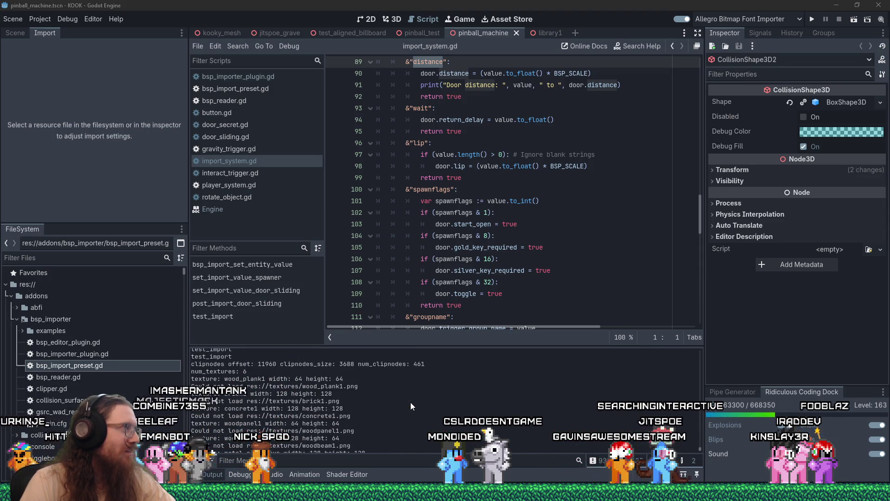
Filter the FileSystem dock for 'library1'.
{"action": "left_click", "coordinate": [133, 259]}
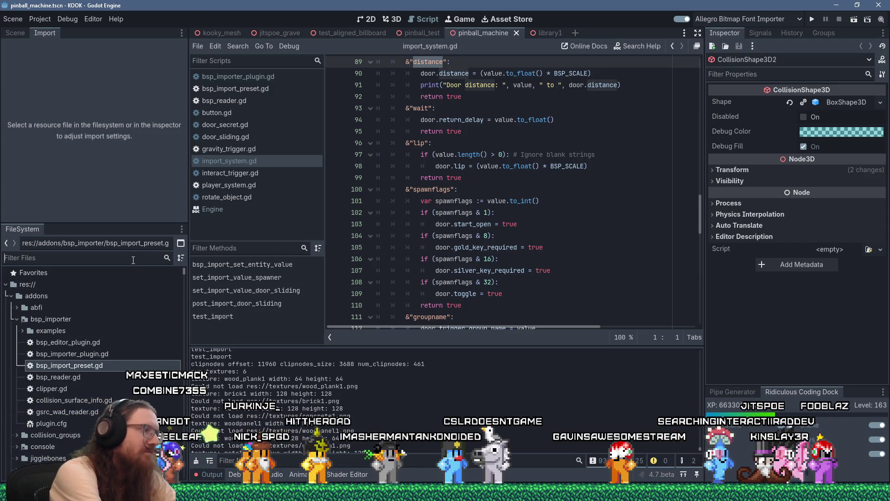
{"action": "type", "text": "library"}
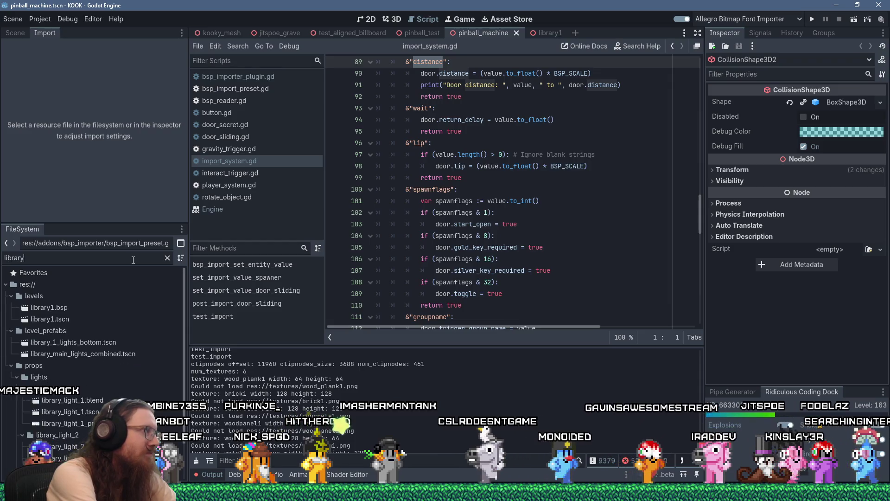
{"action": "type", "text": "1"}
{"action": "scroll", "coordinate": [402, 387], "scroll_direction": "up", "scroll_amount": 2}
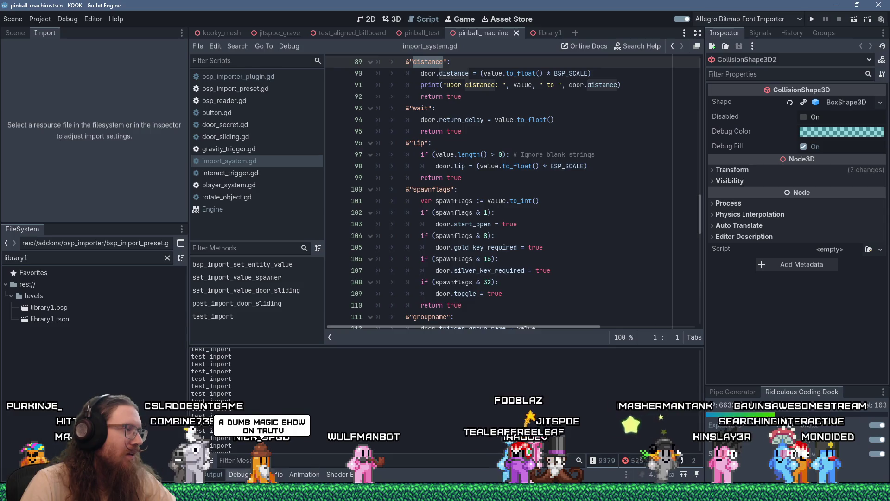
Clear the Output, reimport library1.bsp, and enlarge the Output panel to read the errors.
{"action": "key", "text": "ctrl+alt+k"}
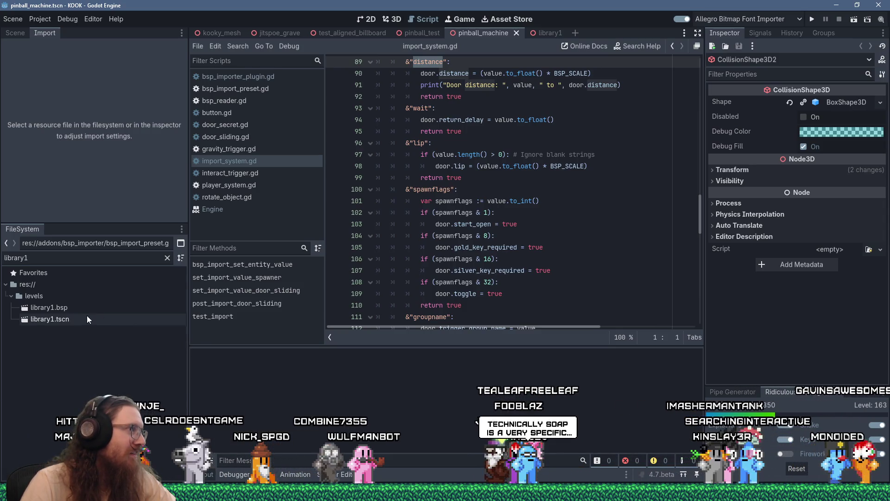
{"action": "left_click", "coordinate": [79, 308]}
{"action": "left_click", "coordinate": [101, 214]}
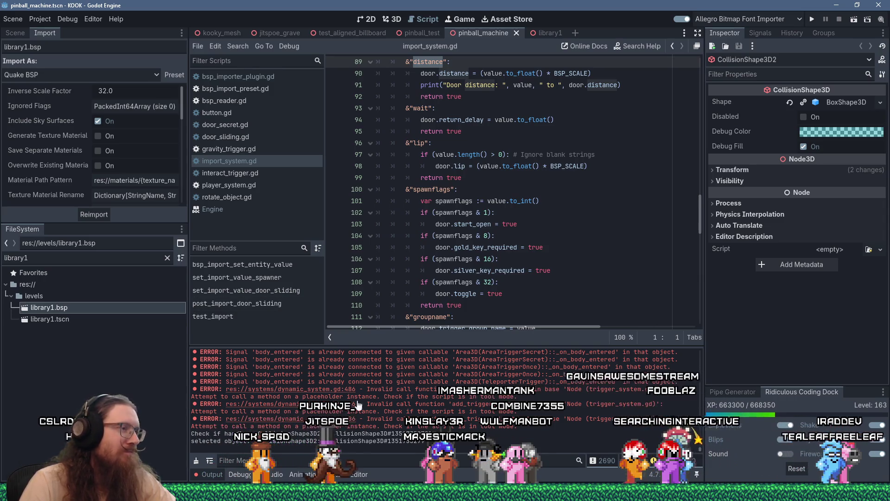
{"action": "mouse_move", "coordinate": [443, 345]}
{"action": "left_mouse_down"}
{"action": "mouse_move", "coordinate": [442, 279]}
{"action": "mouse_move", "coordinate": [441, 293]}
{"action": "left_mouse_up"}
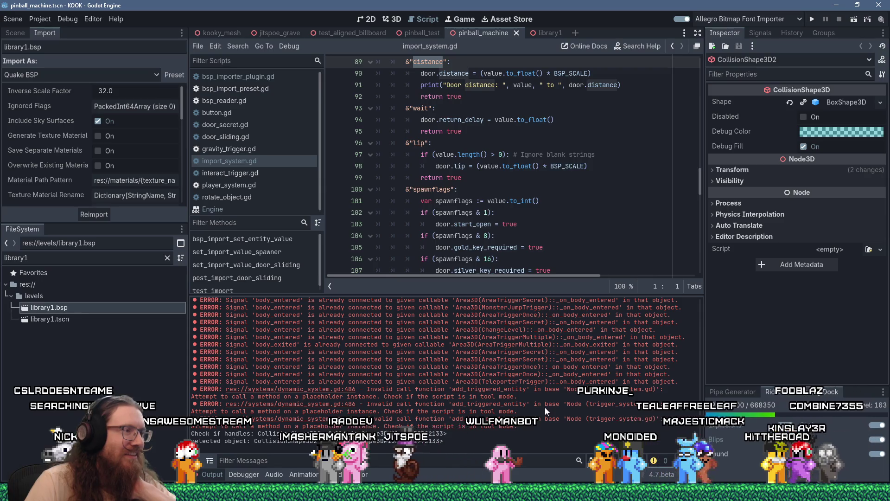
Jump to the erroring line in dynamic_system.gd and locate the func_breakable_ready header.
{"action": "left_click", "coordinate": [351, 390]}
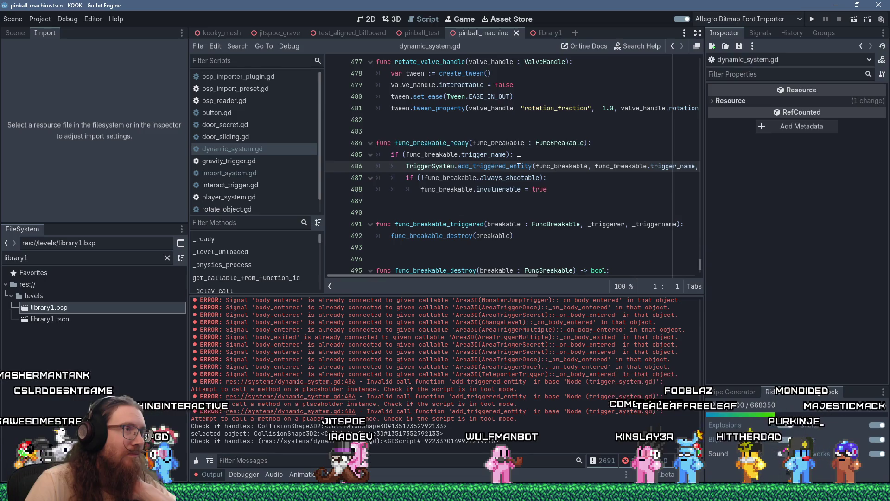
{"action": "scroll", "coordinate": [517, 160], "scroll_direction": "up", "scroll_amount": 20}
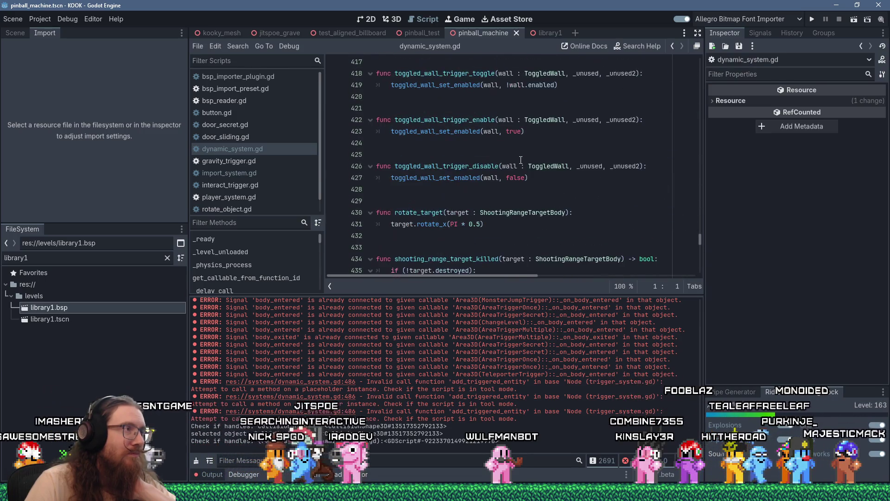
{"action": "left_click_drag", "start_coordinate": [698, 242], "coordinate": [705, 66]}
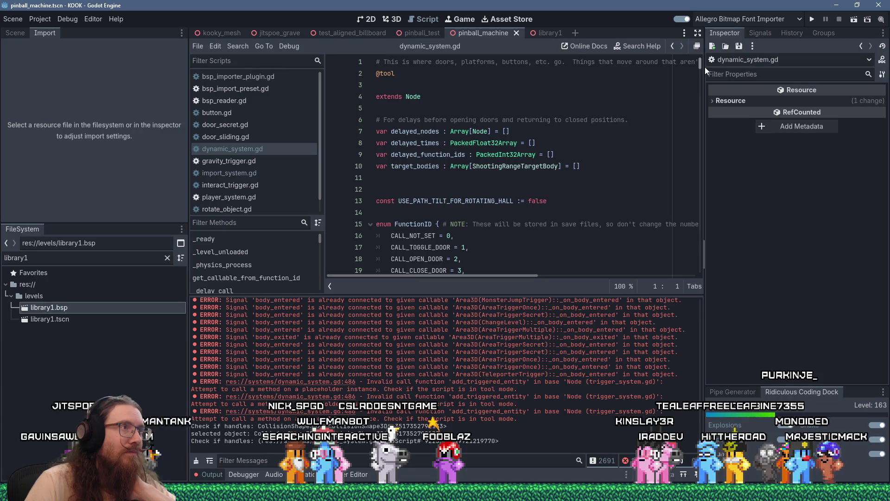
{"action": "scroll", "coordinate": [523, 86], "scroll_direction": "down", "scroll_amount": 20}
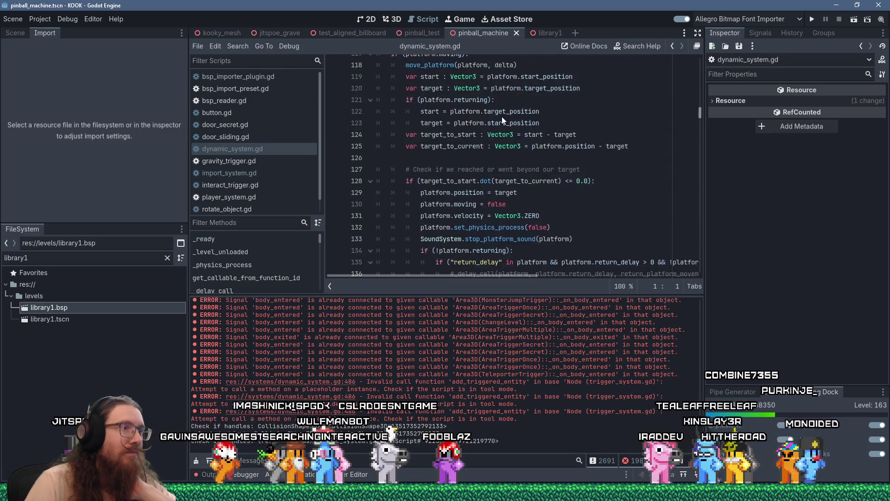
{"action": "scroll", "coordinate": [533, 166], "scroll_direction": "down", "scroll_amount": 20}
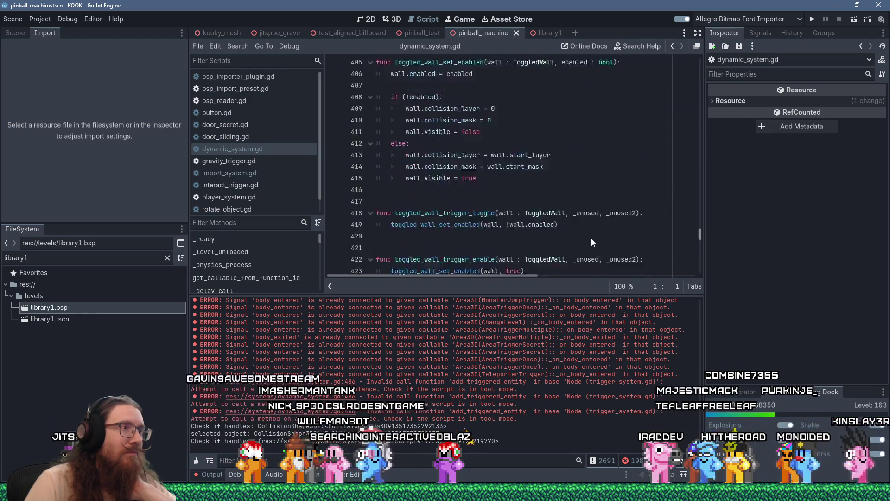
{"action": "scroll", "coordinate": [511, 186], "scroll_direction": "up", "scroll_amount": 3}
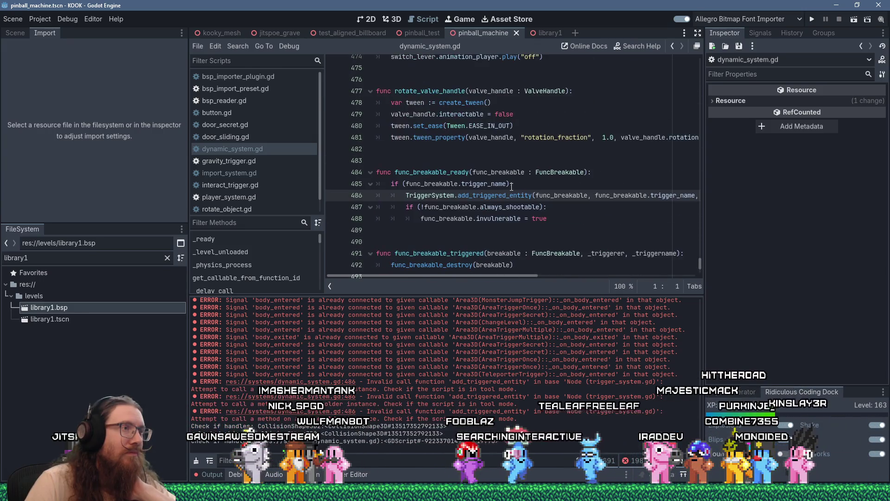
{"action": "left_click", "coordinate": [635, 172]}
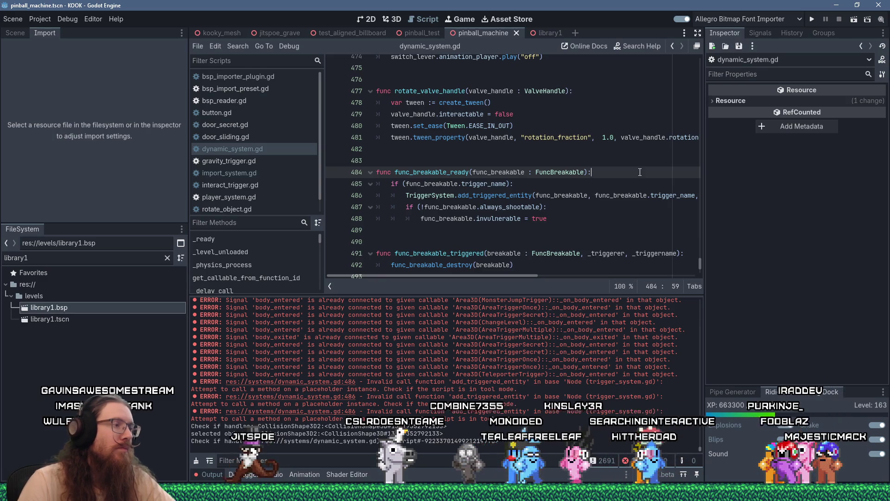
Search for 'below' and copy the Engine.is_editor_hint guard lines 351–352 from door_sliding_ready.
{"action": "scroll", "coordinate": [640, 172], "scroll_direction": "up", "scroll_amount": 3}
{"action": "key", "text": "ctrl+f"}
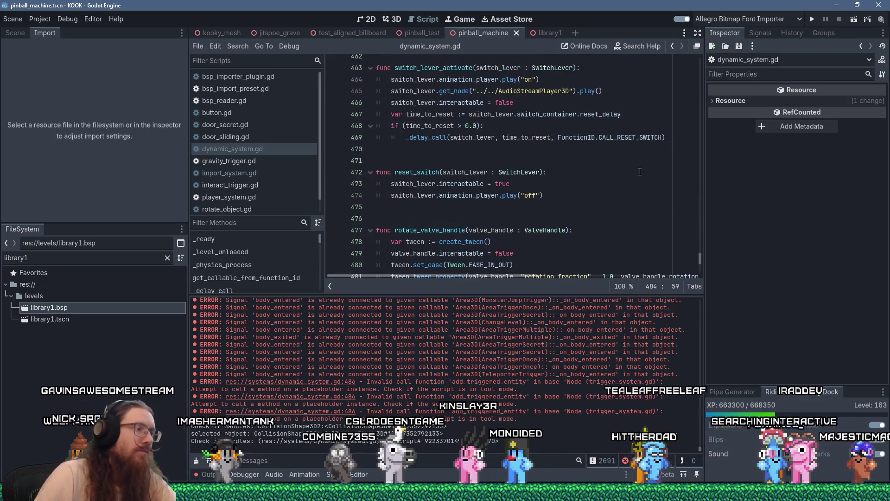
{"action": "type", "text": "below"}
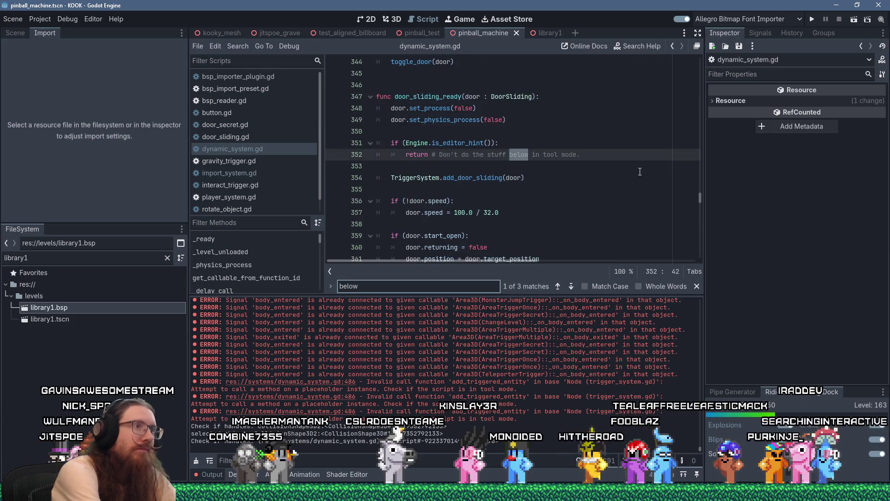
{"action": "left_click_drag", "start_coordinate": [603, 156], "coordinate": [361, 141]}
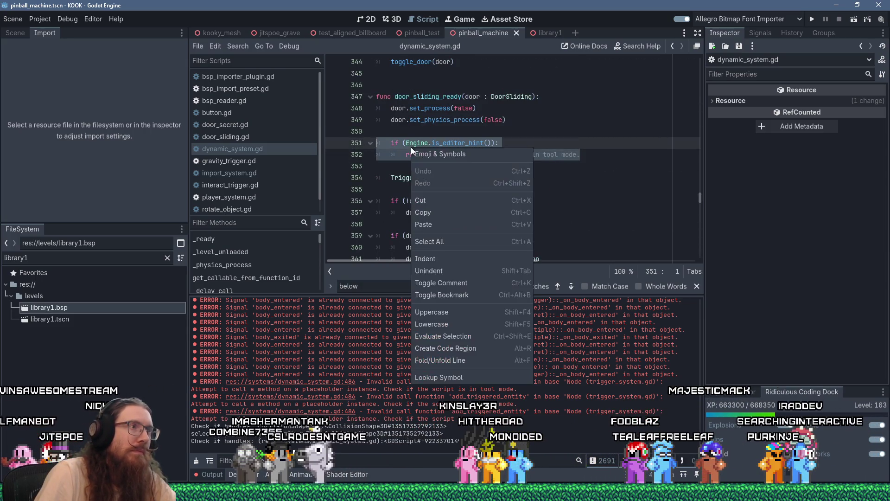
{"action": "right_click", "coordinate": [410, 147]}
{"action": "left_click", "coordinate": [444, 200]}
{"action": "left_click", "coordinate": [477, 177]}
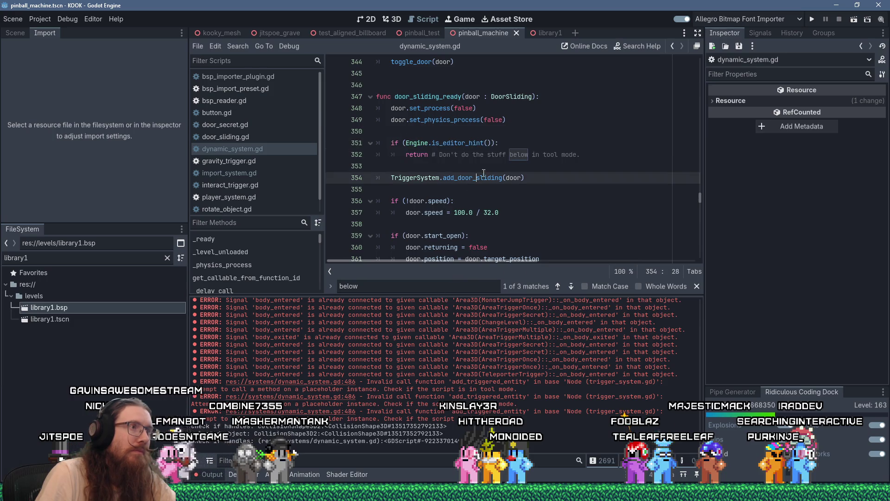
{"action": "key", "text": "ctrl+z"}
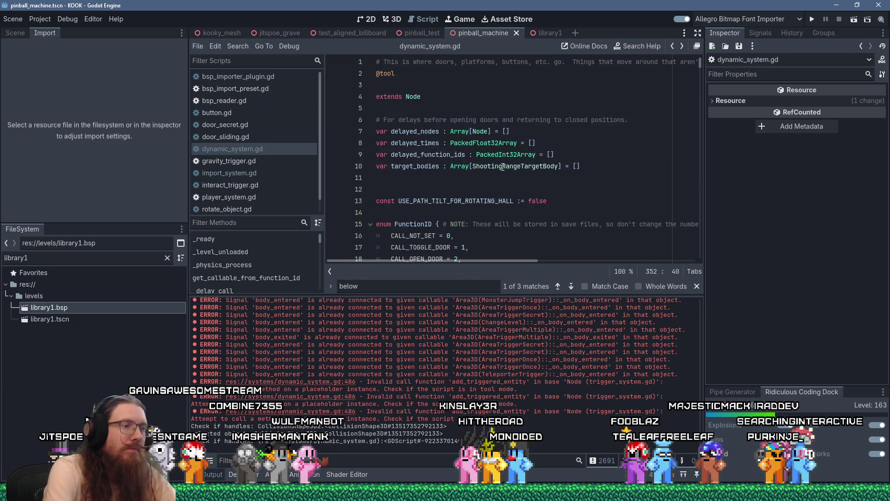
Show func_breakable_ready around line 484 and enlarge the code area above the Output panel.
{"action": "key", "text": "ctrl+z"}
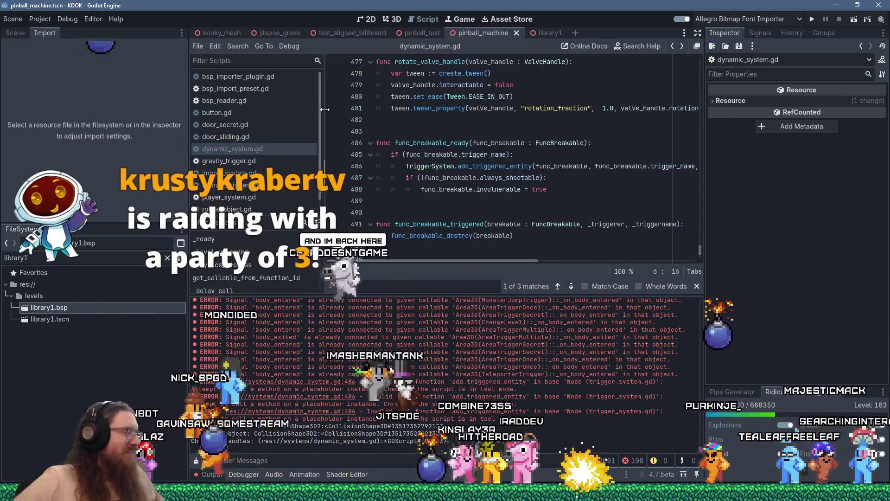
{"action": "left_click", "coordinate": [358, 4]}
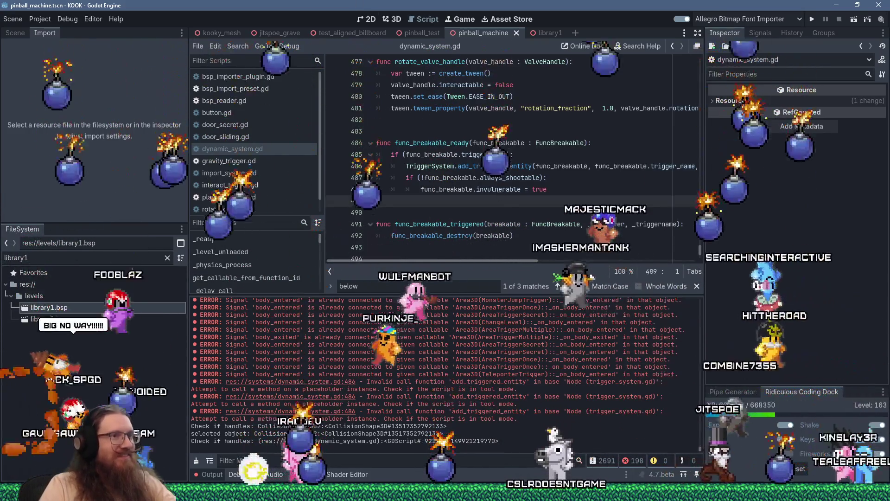
{"action": "left_click_drag", "start_coordinate": [536, 295], "coordinate": [536, 341]}
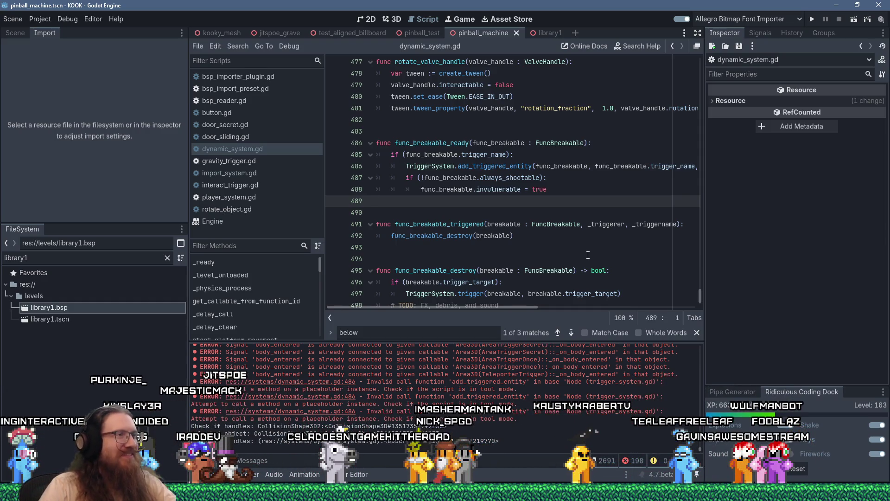
{"action": "scroll", "coordinate": [513, 257], "scroll_direction": "down", "scroll_amount": 2}
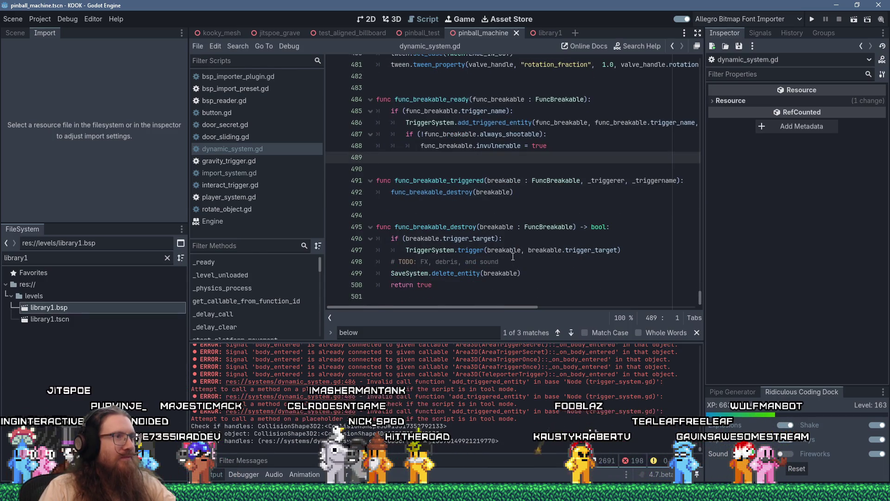
{"action": "scroll", "coordinate": [513, 257], "scroll_direction": "up", "scroll_amount": 15}
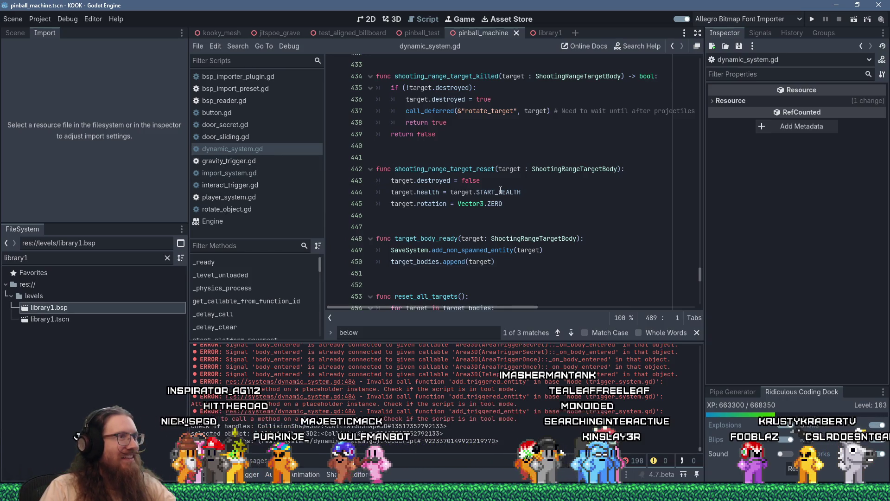
{"action": "scroll", "coordinate": [500, 190], "scroll_direction": "down", "scroll_amount": 12}
{"action": "scroll", "coordinate": [500, 190], "scroll_direction": "down", "scroll_amount": 2}
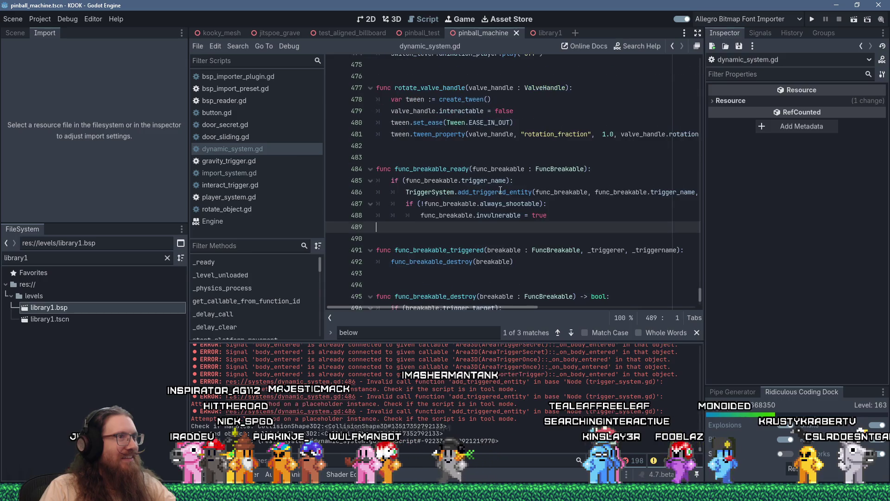
Paste the editor-hint guard below the func_breakable_ready header and fix its indentation.
{"action": "left_click", "coordinate": [599, 169]}
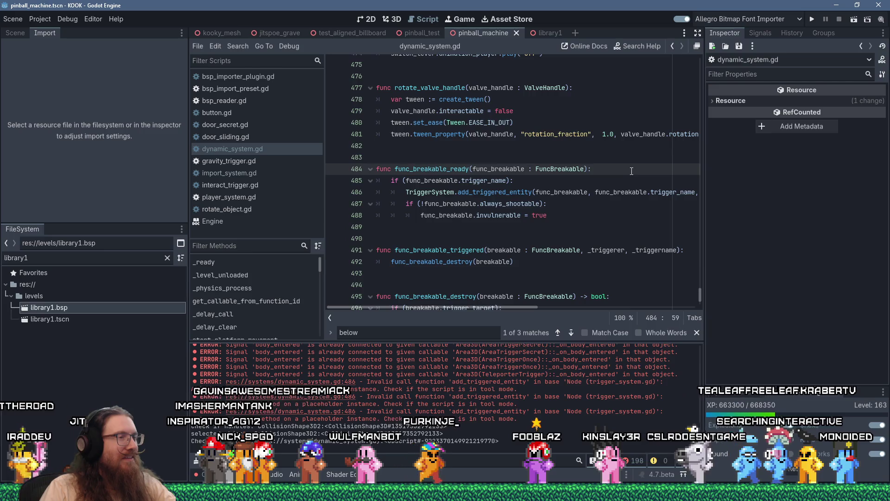
{"action": "key", "text": "Return"}
{"action": "key", "text": "shift+Insert"}
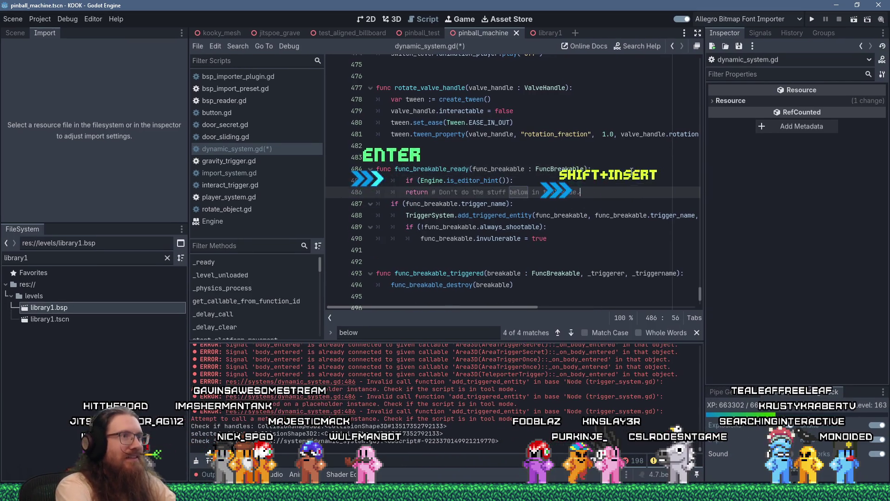
{"action": "key", "text": "Up"}
{"action": "key", "text": "Home"}
{"action": "key", "text": "BackSpace"}
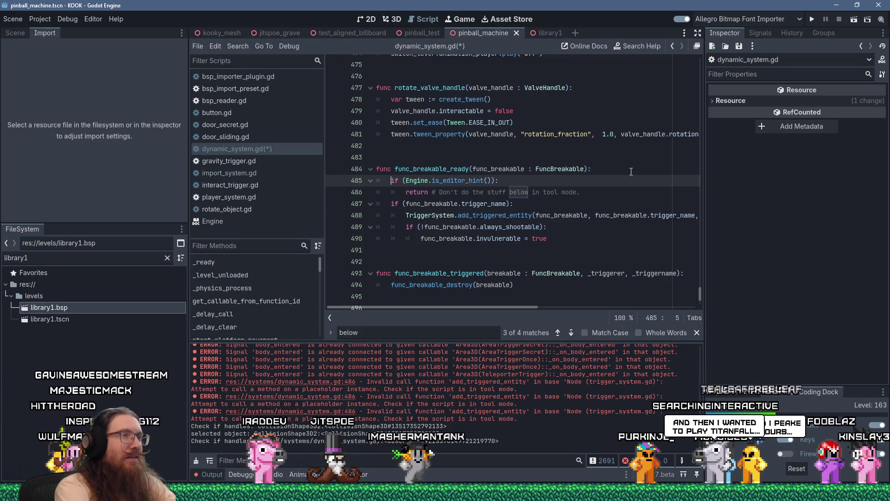
Check the guard on lines 485–486 and save dynamic_system.gd.
{"action": "key", "text": "shift+Down"}
{"action": "key", "text": "shift+Down"}
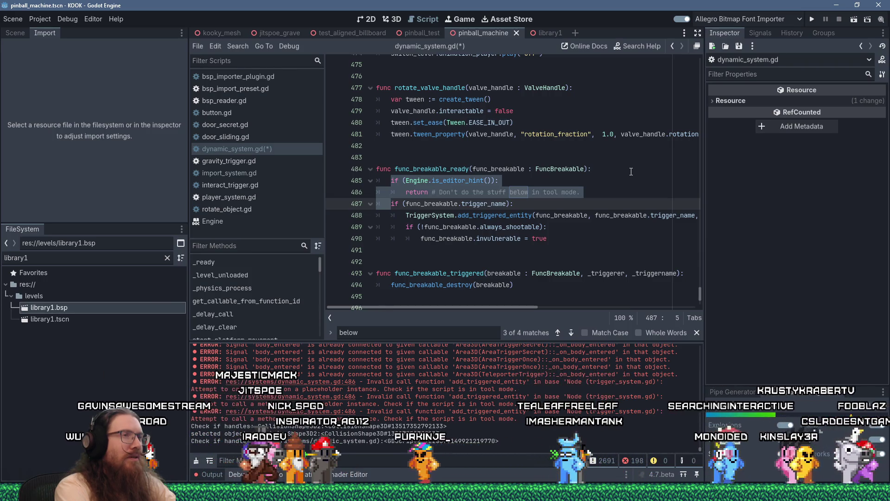
{"action": "key", "text": "Up"}
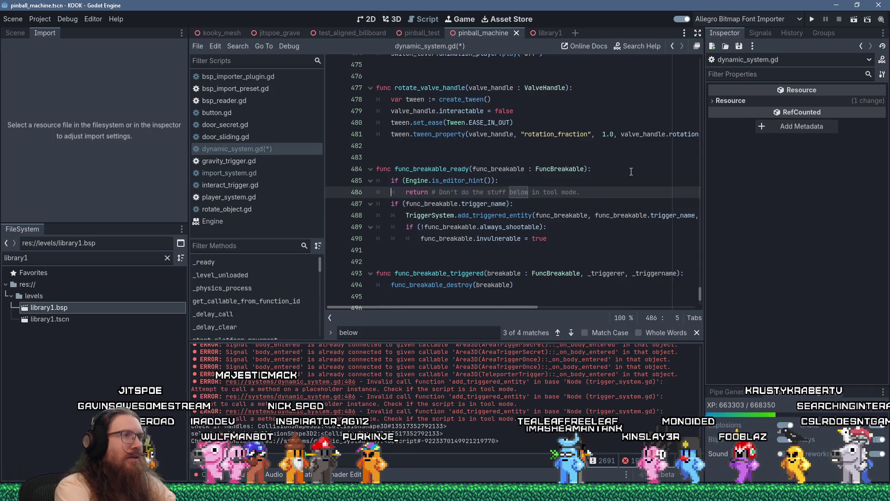
{"action": "key", "text": "Right"}
{"action": "key", "text": "Right"}
{"action": "key", "text": "Right"}
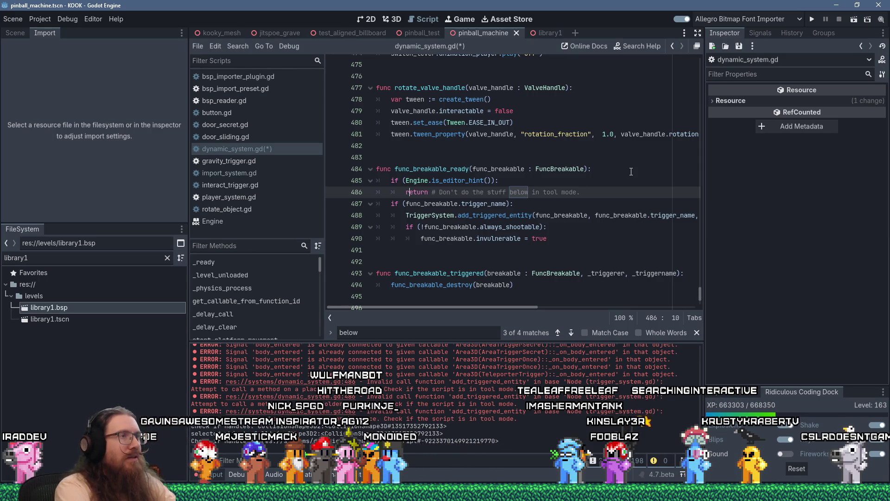
{"action": "key", "text": "Up"}
{"action": "key", "text": "End"}
{"action": "key", "text": "ctrl+s"}
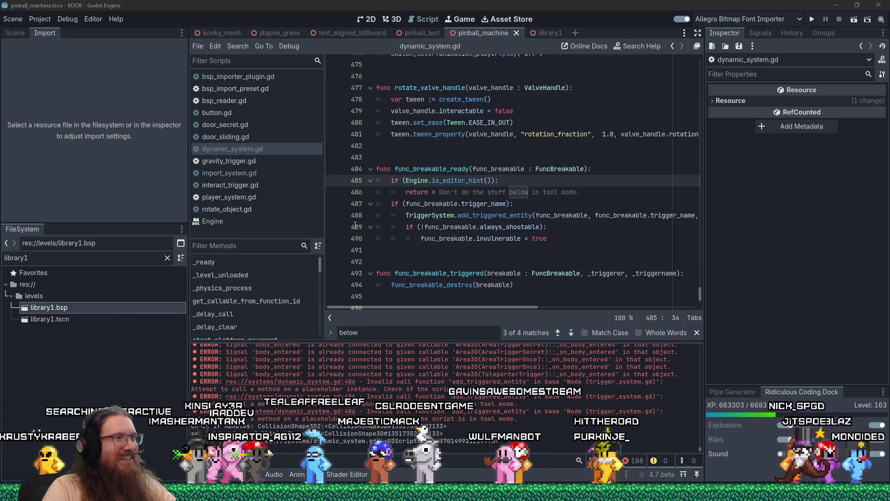
{"action": "left_click", "coordinate": [424, 249]}
{"action": "scroll", "coordinate": [424, 249], "scroll_direction": "up", "scroll_amount": 8}
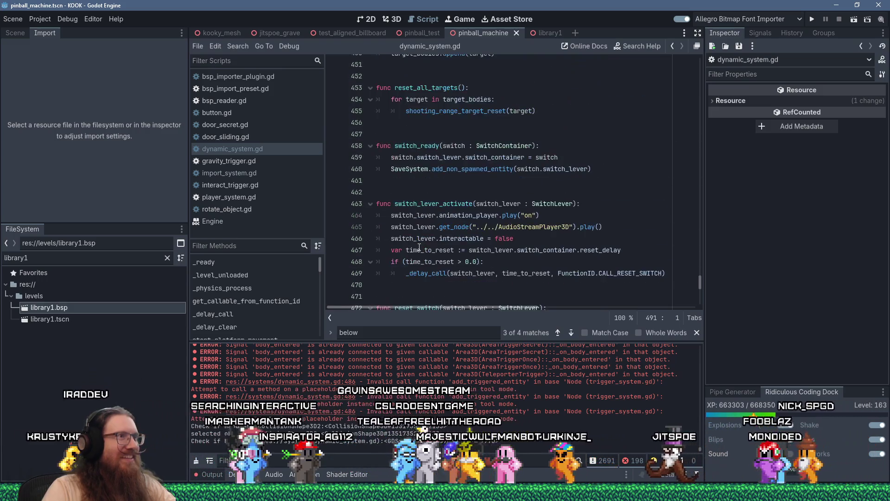
{"action": "scroll", "coordinate": [420, 248], "scroll_direction": "down", "scroll_amount": 6}
{"action": "left_click", "coordinate": [479, 218]}
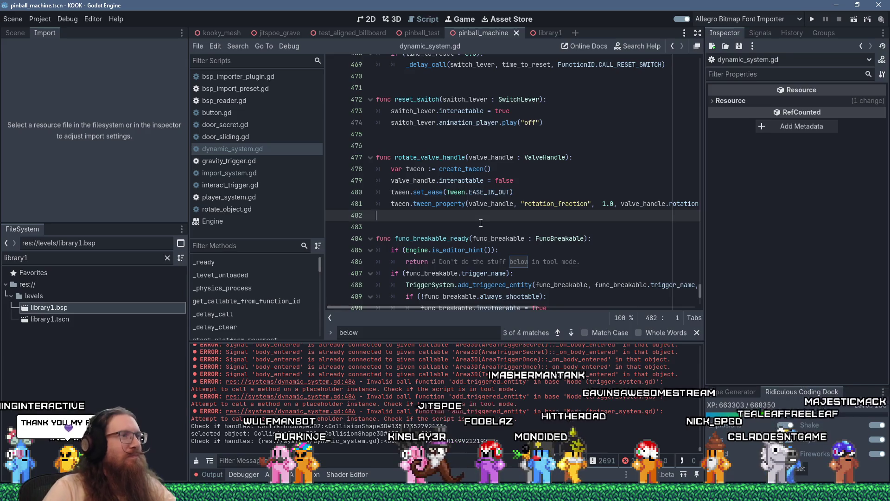
{"action": "scroll", "coordinate": [480, 223], "scroll_direction": "up", "scroll_amount": 5}
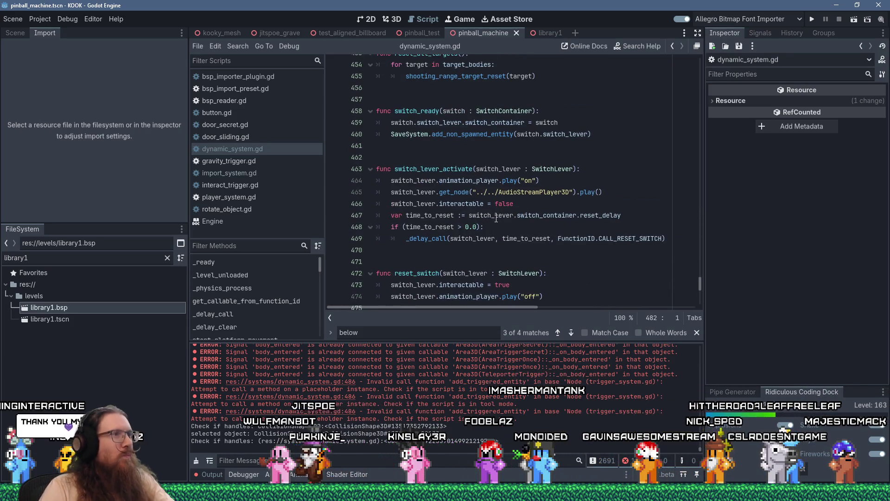
{"action": "scroll", "coordinate": [464, 218], "scroll_direction": "down", "scroll_amount": 3}
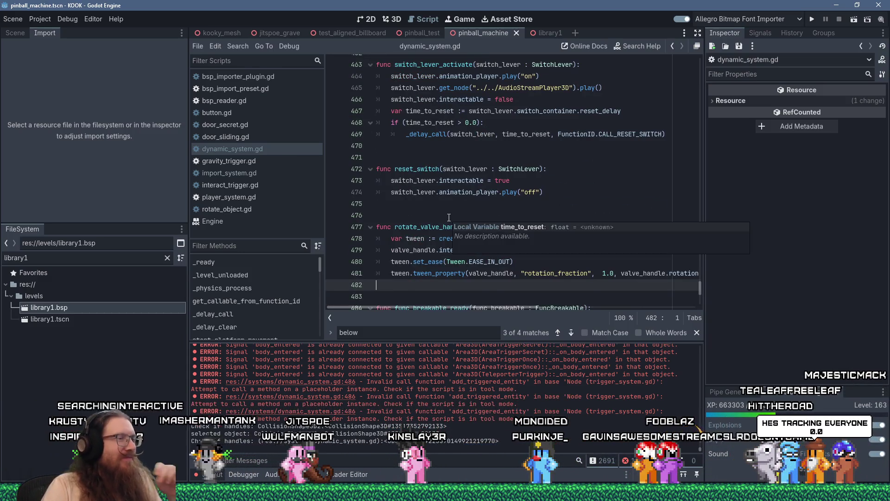
{"action": "scroll", "coordinate": [448, 217], "scroll_direction": "down", "scroll_amount": 4}
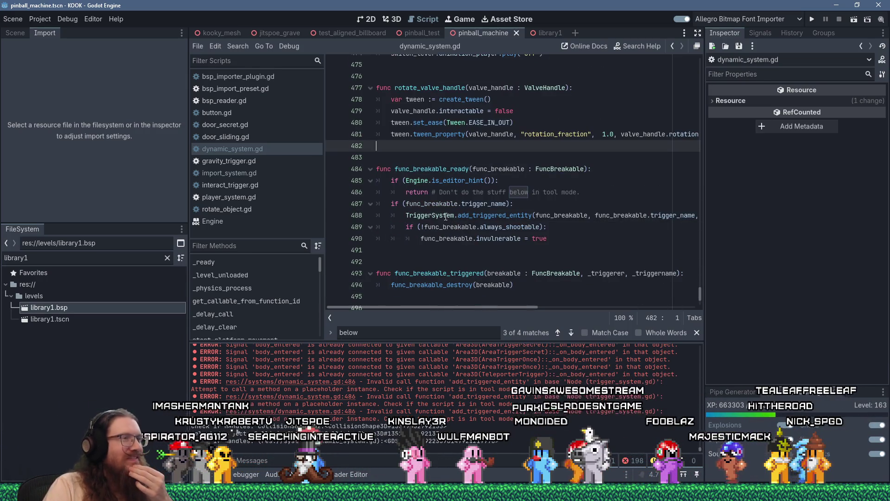
{"action": "scroll", "coordinate": [417, 209], "scroll_direction": "up", "scroll_amount": 3}
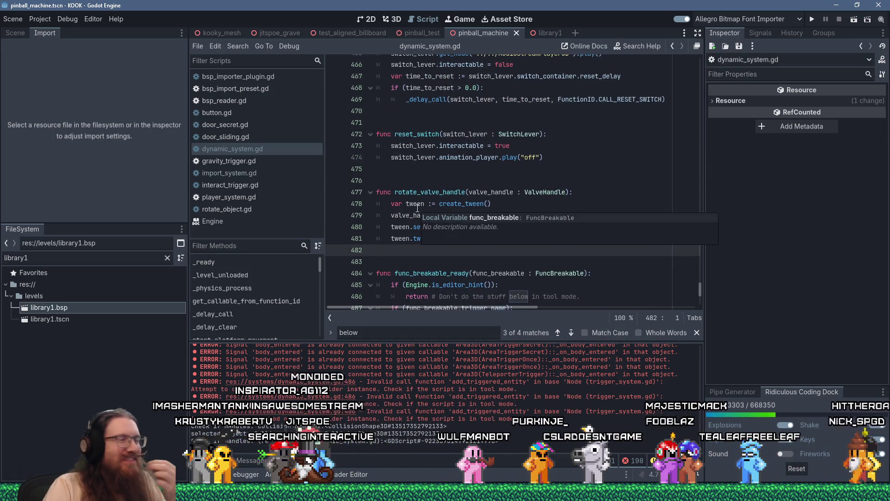
{"action": "scroll", "coordinate": [417, 209], "scroll_direction": "down", "scroll_amount": 6}
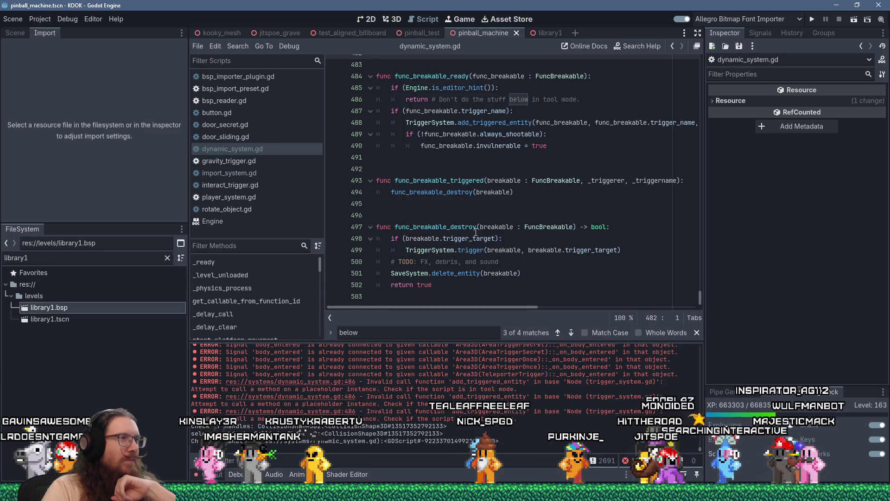
{"action": "left_click", "coordinate": [488, 215]}
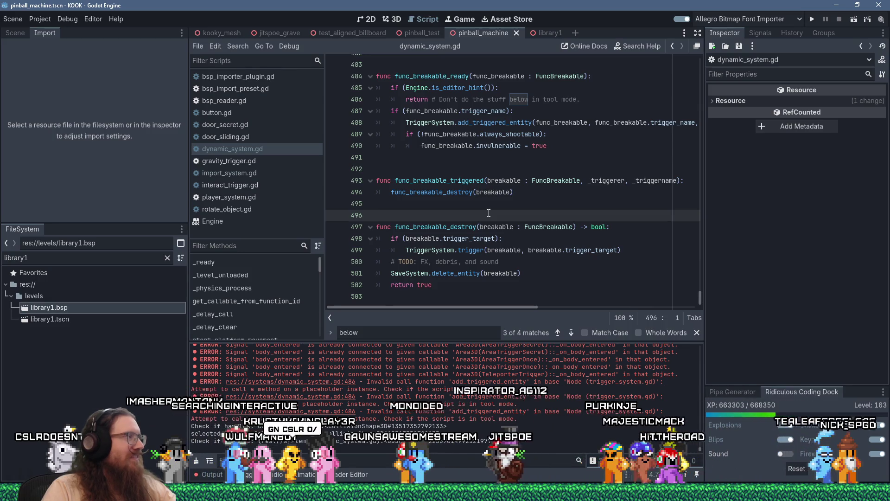
{"action": "left_click", "coordinate": [456, 299]}
{"action": "scroll", "coordinate": [456, 299], "scroll_direction": "up", "scroll_amount": 5}
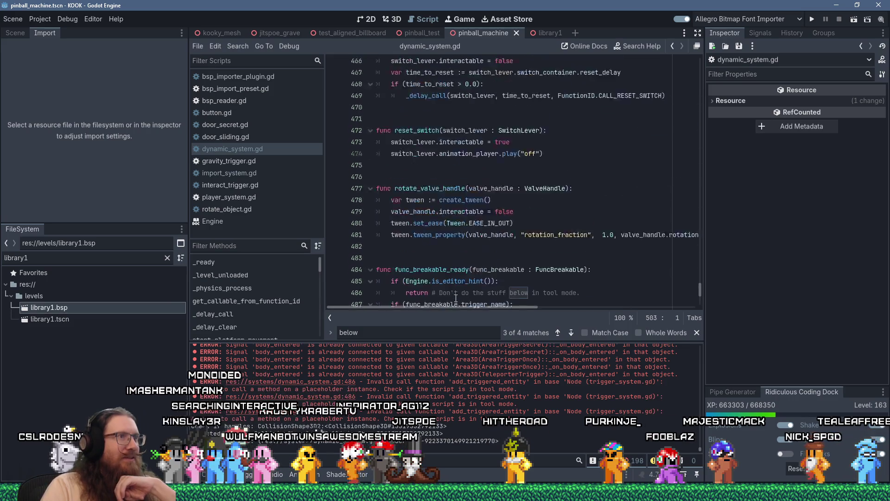
{"action": "scroll", "coordinate": [456, 300], "scroll_direction": "up", "scroll_amount": 6}
{"action": "scroll", "coordinate": [458, 382], "scroll_direction": "up", "scroll_amount": 3}
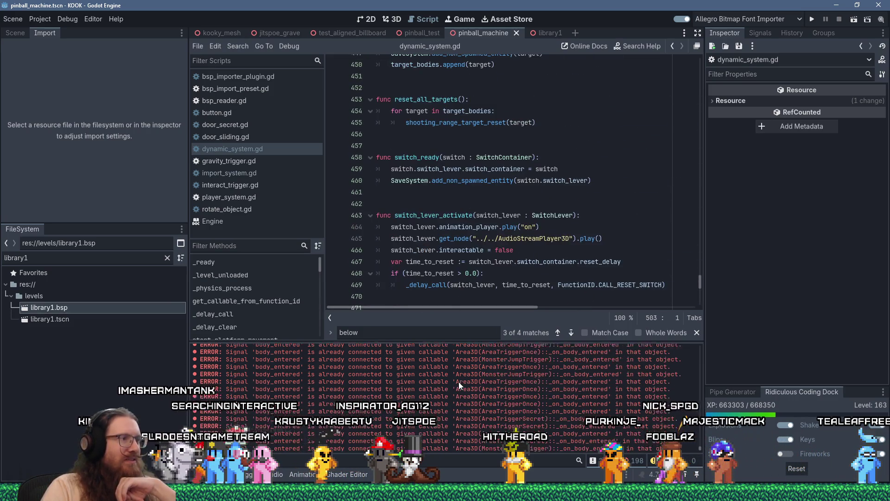
{"action": "scroll", "coordinate": [458, 382], "scroll_direction": "up", "scroll_amount": 5}
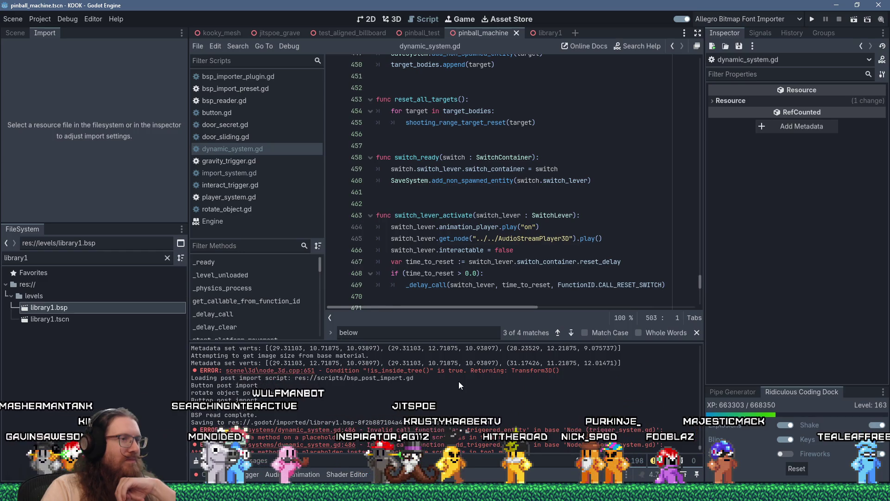
{"action": "scroll", "coordinate": [458, 381], "scroll_direction": "up", "scroll_amount": 1}
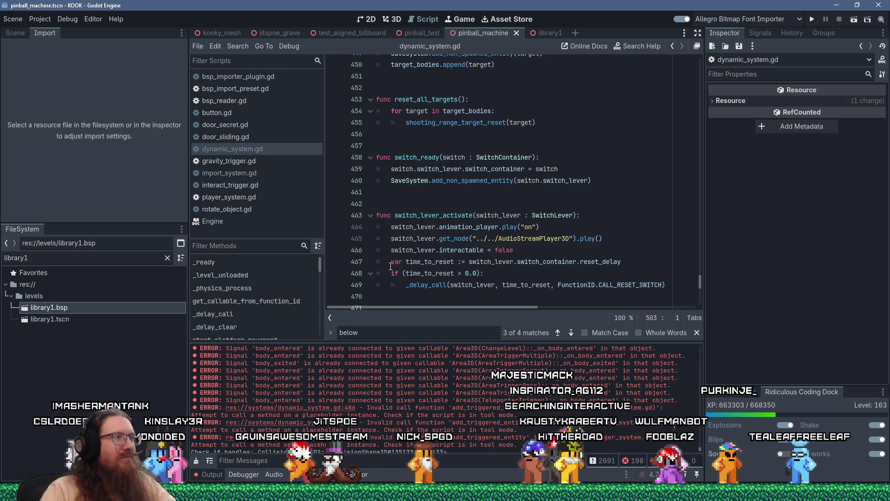
{"action": "left_click", "coordinate": [420, 297]}
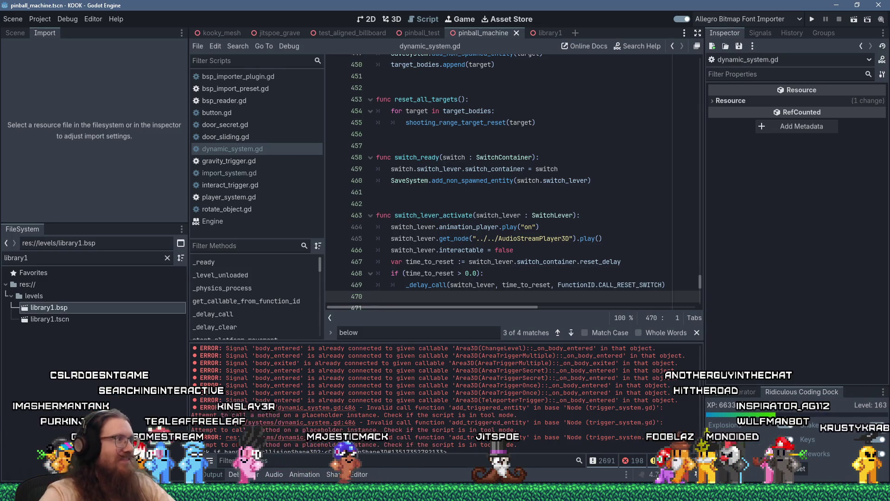
{"action": "scroll", "coordinate": [607, 214], "scroll_direction": "down", "scroll_amount": 5}
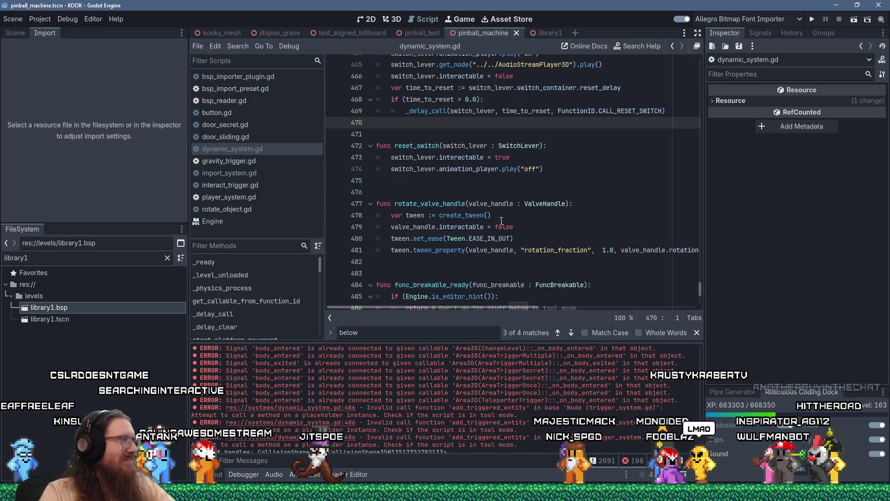
{"action": "scroll", "coordinate": [501, 221], "scroll_direction": "up", "scroll_amount": 4}
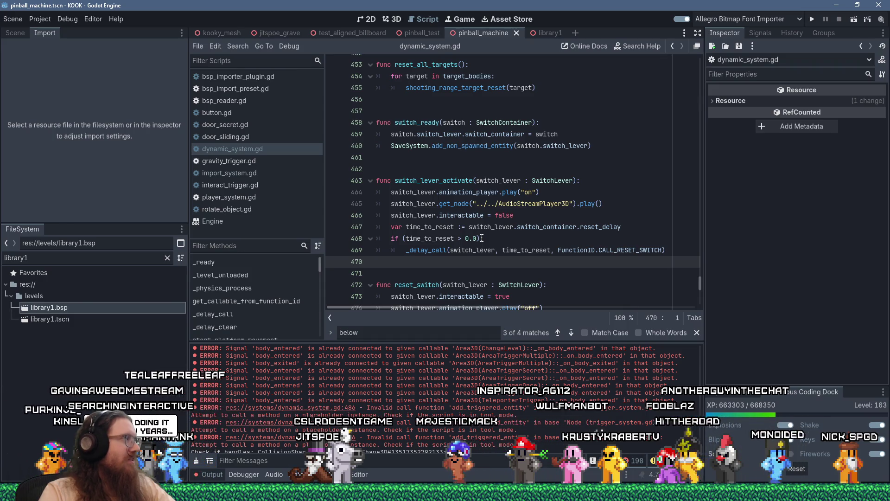
{"action": "scroll", "coordinate": [481, 238], "scroll_direction": "down", "scroll_amount": 4}
{"action": "scroll", "coordinate": [481, 237], "scroll_direction": "up", "scroll_amount": 3}
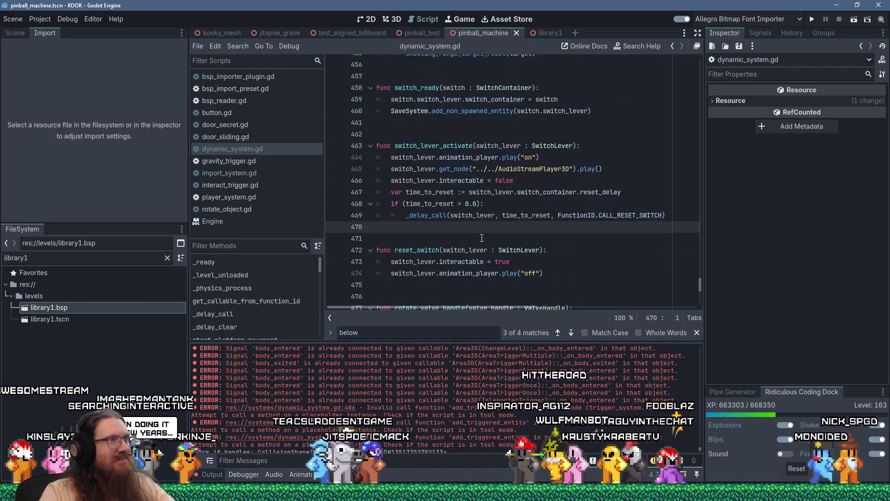
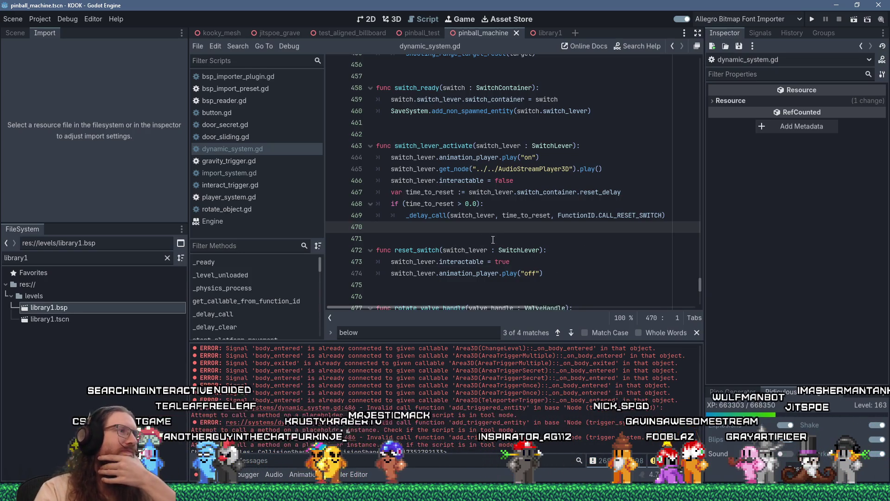
Put the cursor on blank lines 462 and 457 of dynamic_system.gd, then bring up the window switcher.
{"action": "scroll", "coordinate": [493, 240], "scroll_direction": "up", "scroll_amount": 3}
{"action": "left_click", "coordinate": [478, 237]}
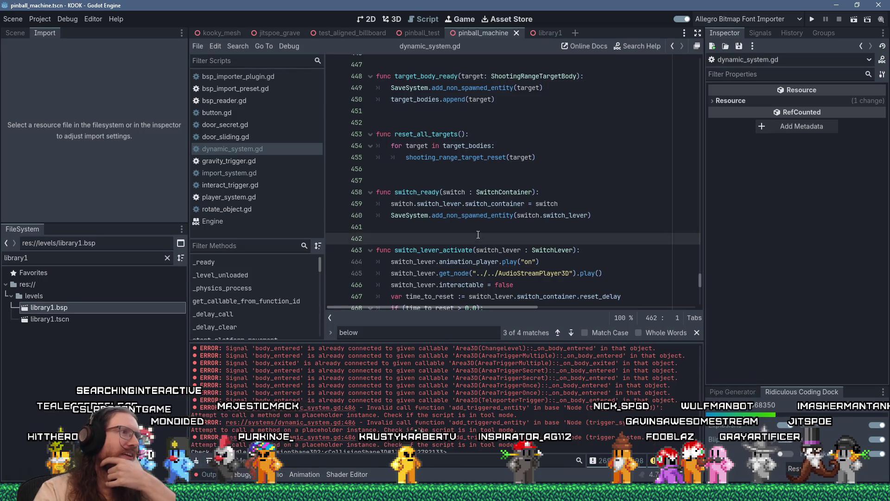
{"action": "left_click", "coordinate": [431, 177]}
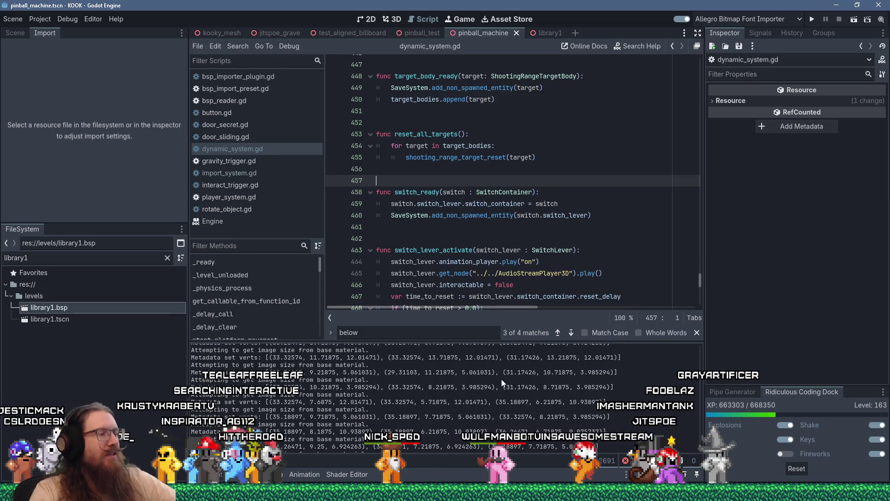
{"action": "key", "text": "alt+Tab"}
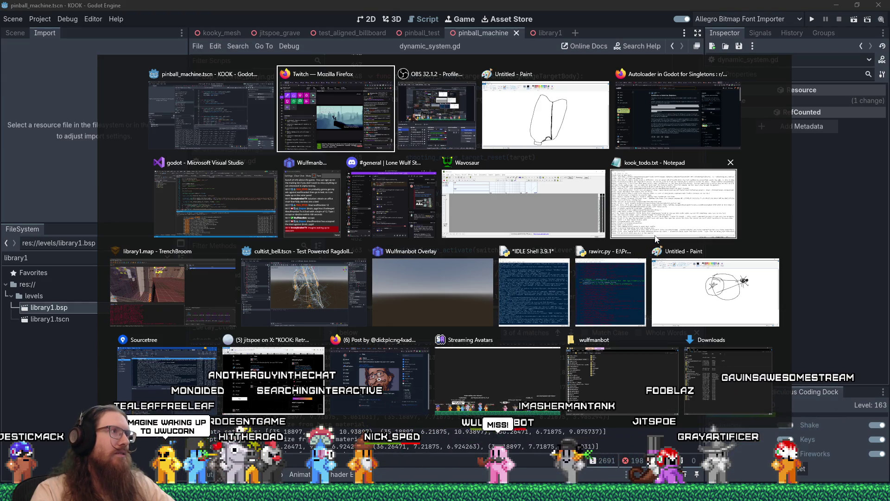
Add 'how do we get autoload singleton by name?' as a new top to-do in kook_todo.txt, then return to Godot.
{"action": "key", "text": "alt+shift+Tab"}
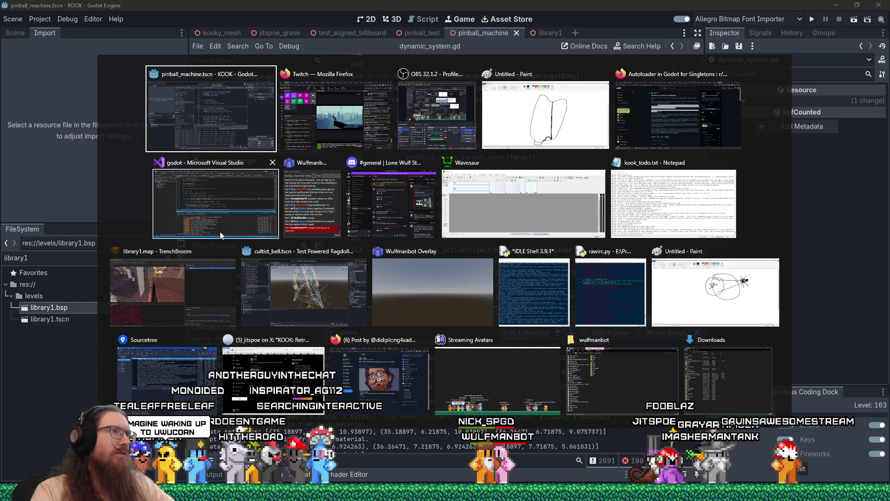
{"action": "left_click", "coordinate": [673, 204]}
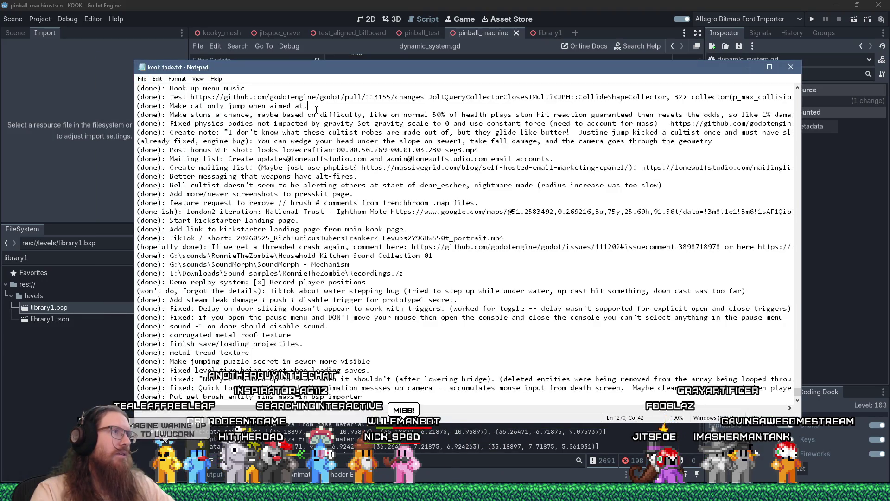
{"action": "key", "text": "ctrl+Home"}
{"action": "key", "text": "End"}
{"action": "key", "text": "Return"}
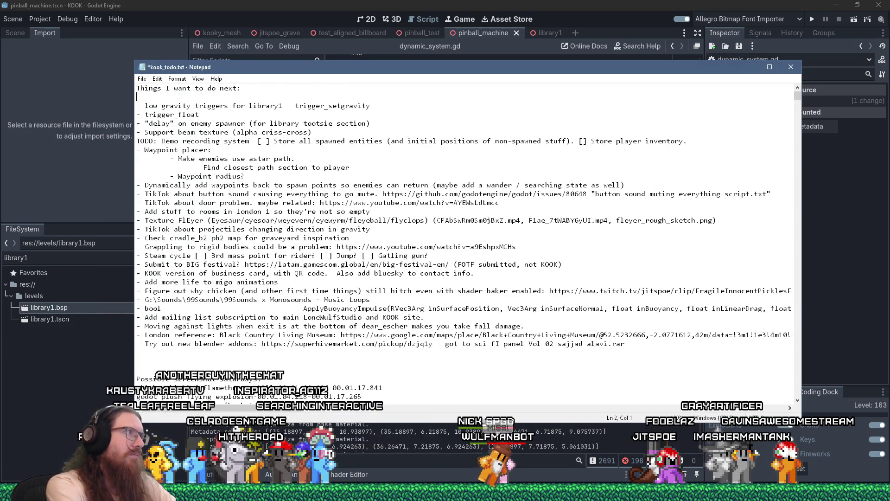
{"action": "type", "text": "we ge"}
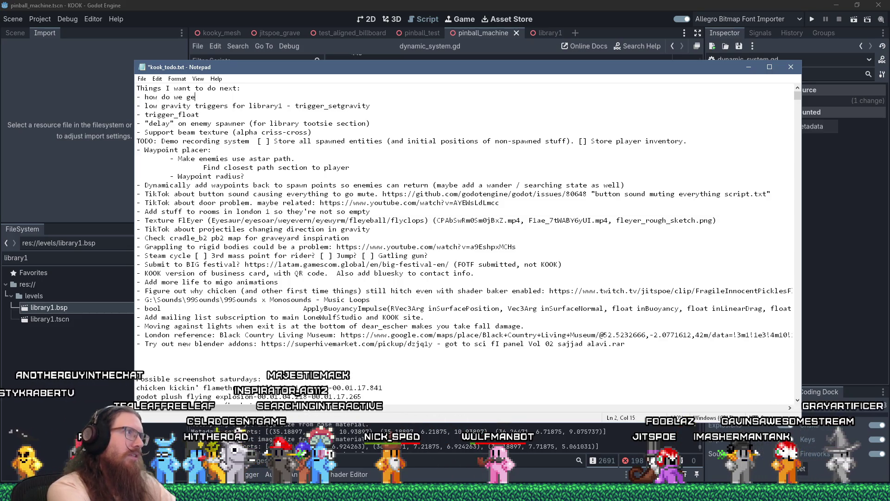
{"action": "type", "text": "t autoload singleton by name?"}
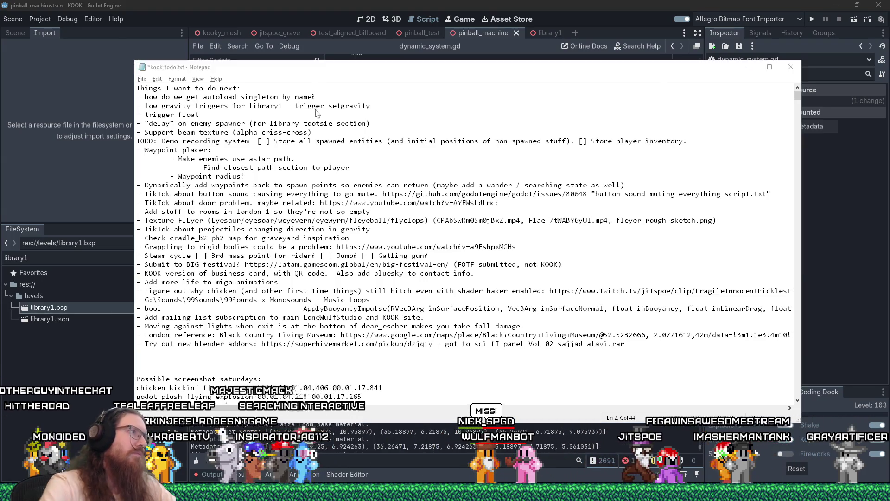
{"action": "key", "text": "alt+Tab"}
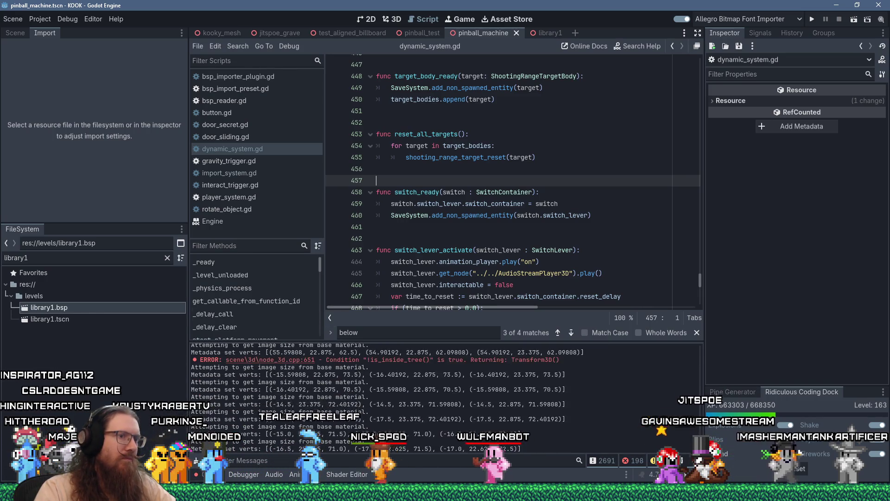
{"action": "left_click_drag", "start_coordinate": [702, 353], "coordinate": [703, 342]}
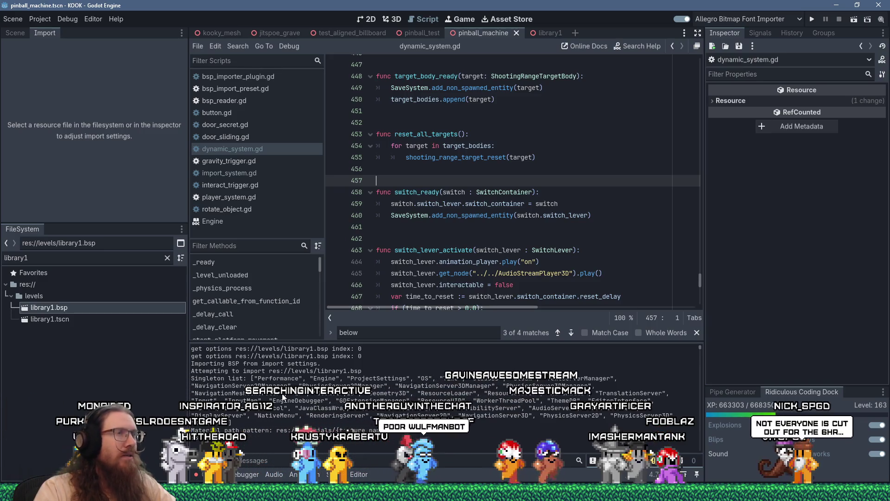
{"action": "key", "text": "alt+Tab"}
{"action": "key", "text": "Escape"}
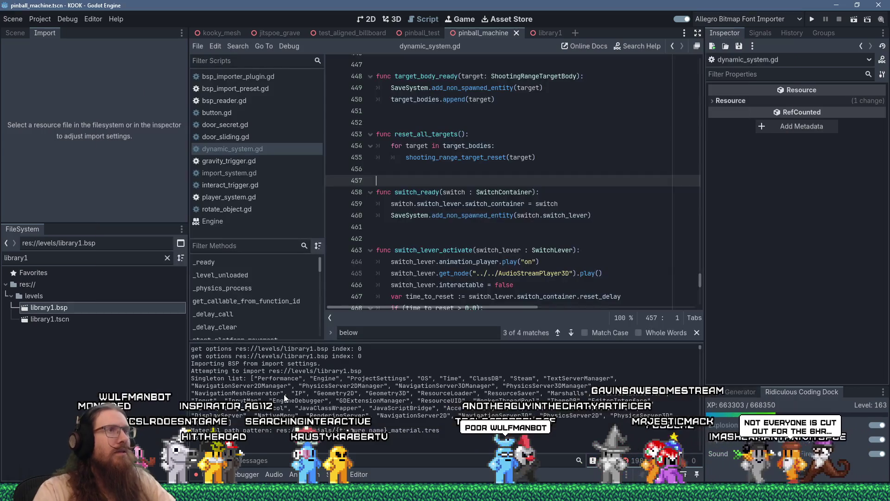
Search the help for get_singleton and open the Engine class reference at that method.
{"action": "left_click", "coordinate": [644, 48]}
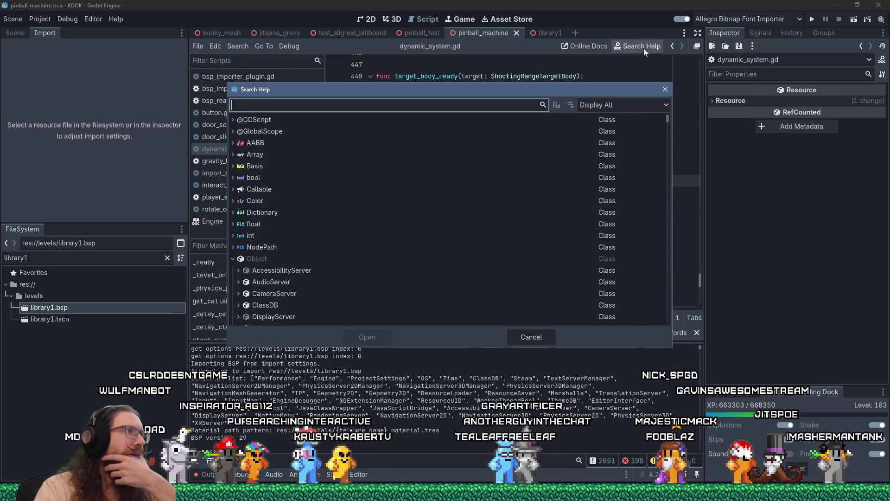
{"action": "type", "text": "get_autol"}
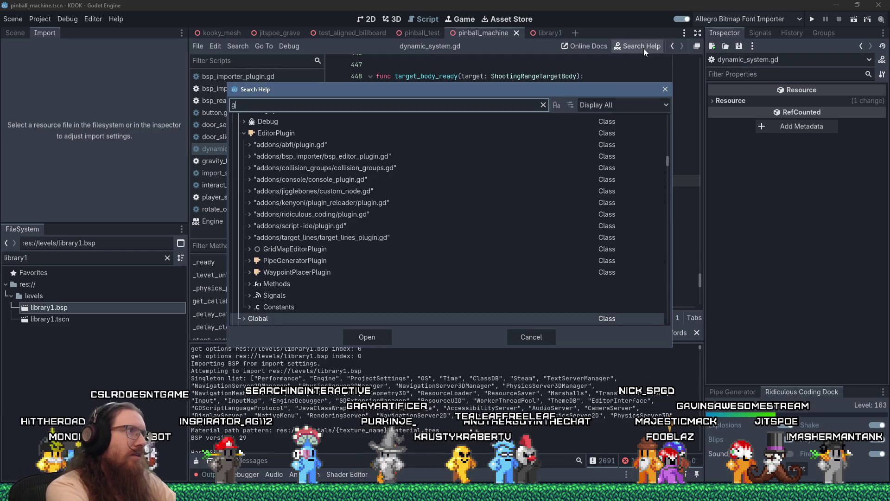
{"action": "key", "text": "BackSpace"}
{"action": "key", "text": "BackSpace"}
{"action": "key", "text": "BackSpace"}
{"action": "type", "text": "singleton"}
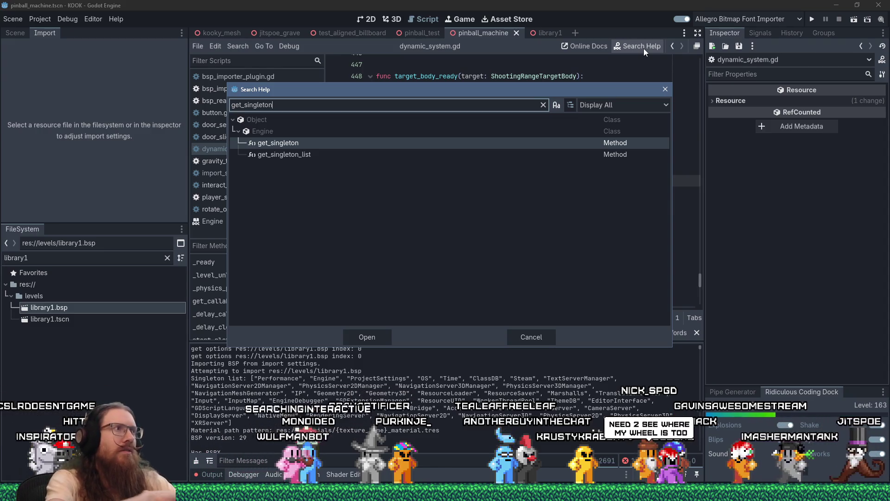
{"action": "double_click", "coordinate": [313, 142]}
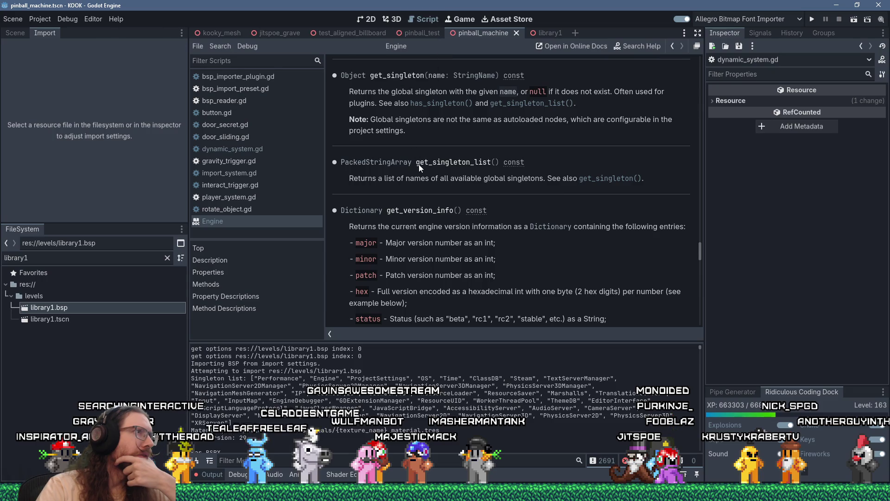
Copy the method name get_singleton from the Engine reference.
{"action": "double_click", "coordinate": [402, 79]}
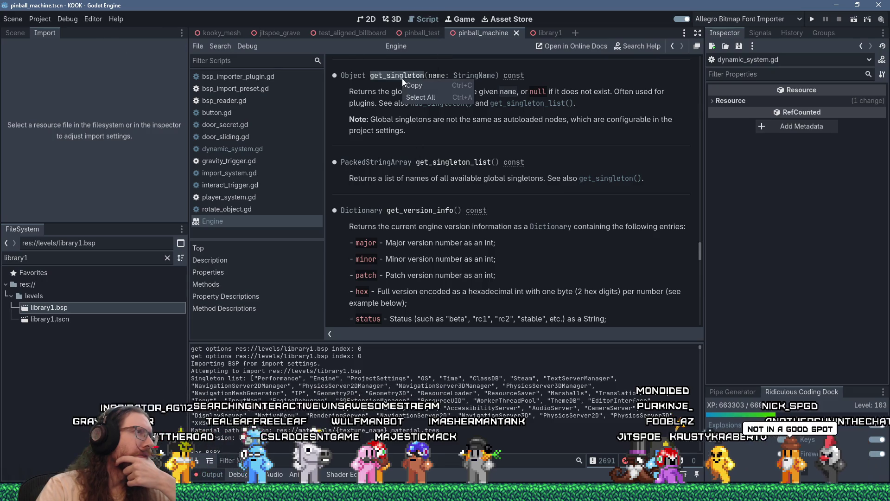
{"action": "right_click", "coordinate": [402, 79]}
{"action": "left_click", "coordinate": [405, 86]}
{"action": "key", "text": "alt+Tab"}
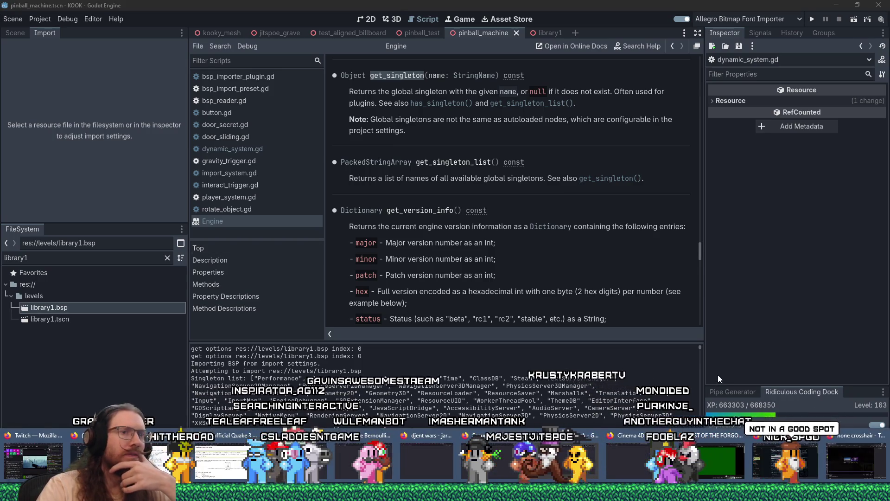
In Firefox, search r/godot for 'get_singleton' and look over the matching posts.
{"action": "left_click", "coordinate": [807, 463]}
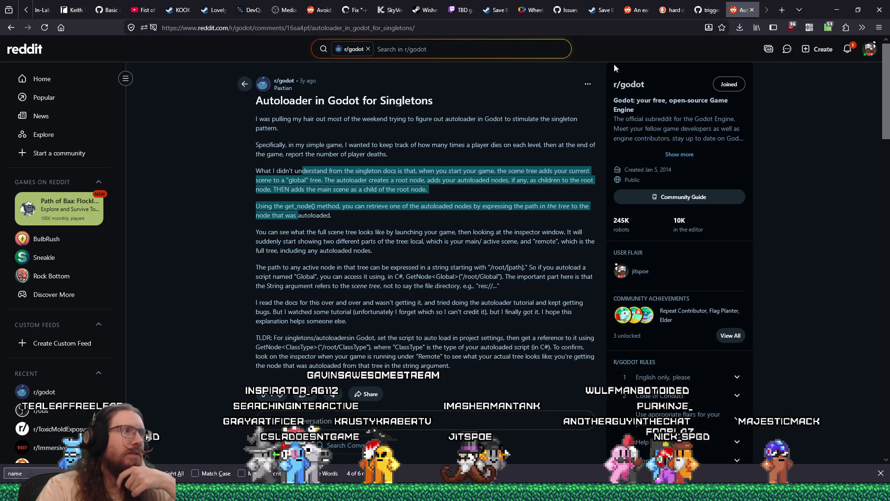
{"action": "scroll", "coordinate": [445, 185], "scroll_direction": "down", "scroll_amount": 5}
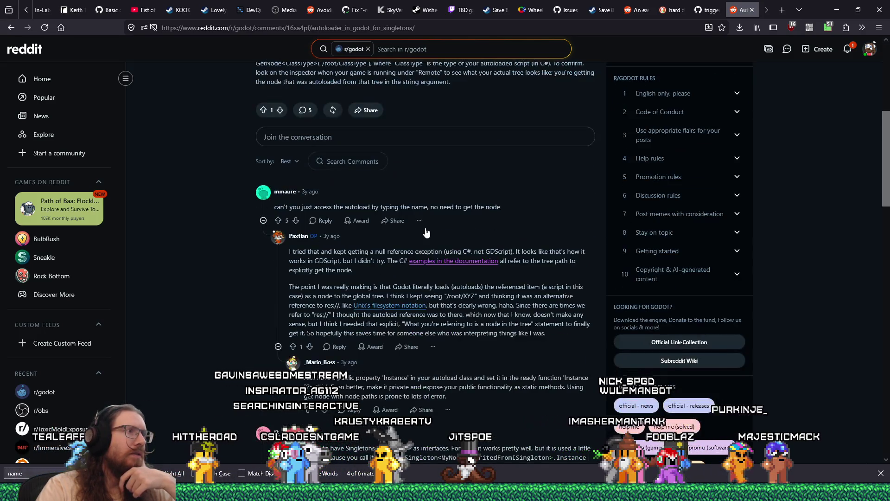
{"action": "scroll", "coordinate": [426, 228], "scroll_direction": "up", "scroll_amount": 4}
{"action": "scroll", "coordinate": [425, 228], "scroll_direction": "up", "scroll_amount": 1}
{"action": "left_click", "coordinate": [446, 49]}
{"action": "type", "text": "get_singleton"}
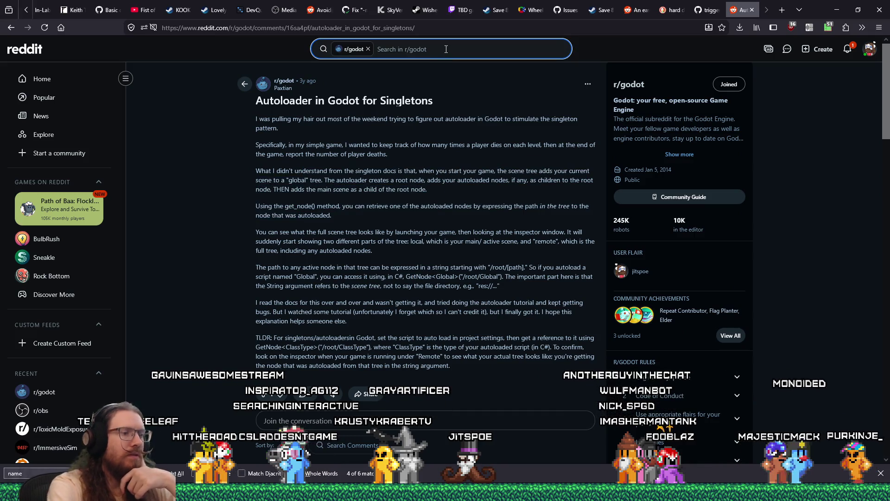
{"action": "key", "text": "Return"}
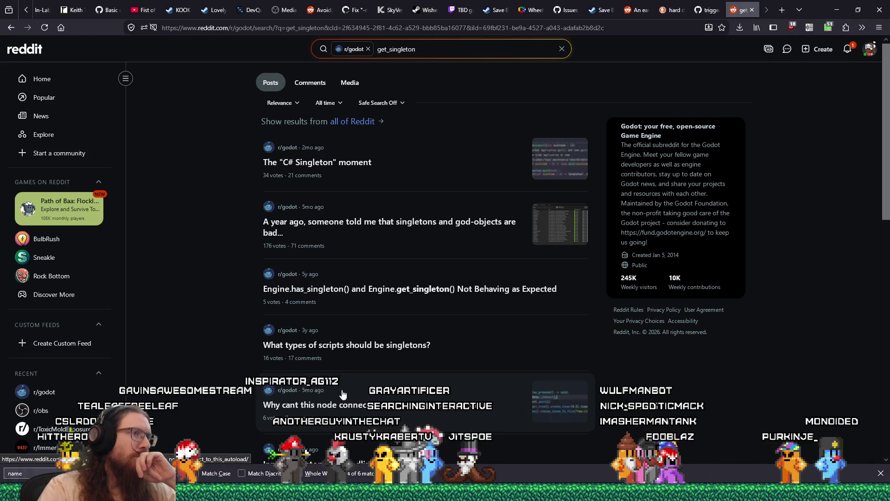
{"action": "scroll", "coordinate": [343, 394], "scroll_direction": "down", "scroll_amount": 1}
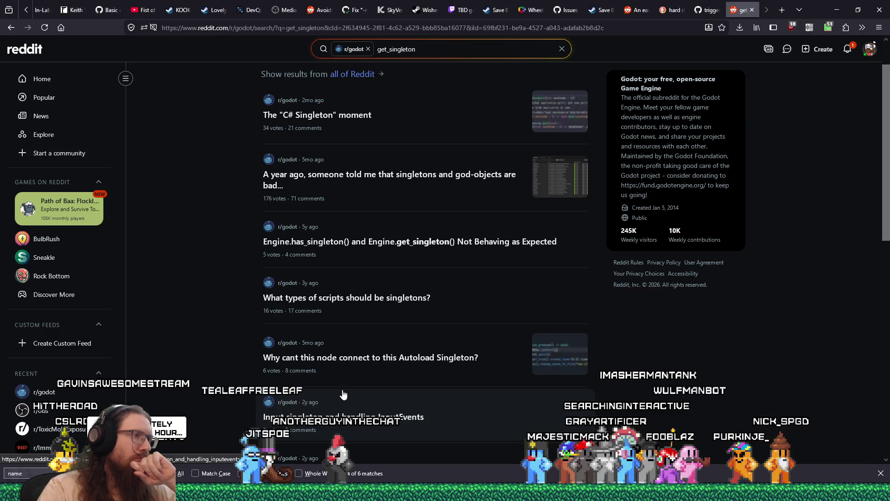
Open the 'Engine.has_singleton() and Engine.get_singleton()' thread and highlight the get_node("/root/NameOfTheSingleton") snippet.
{"action": "left_click", "coordinate": [414, 251]}
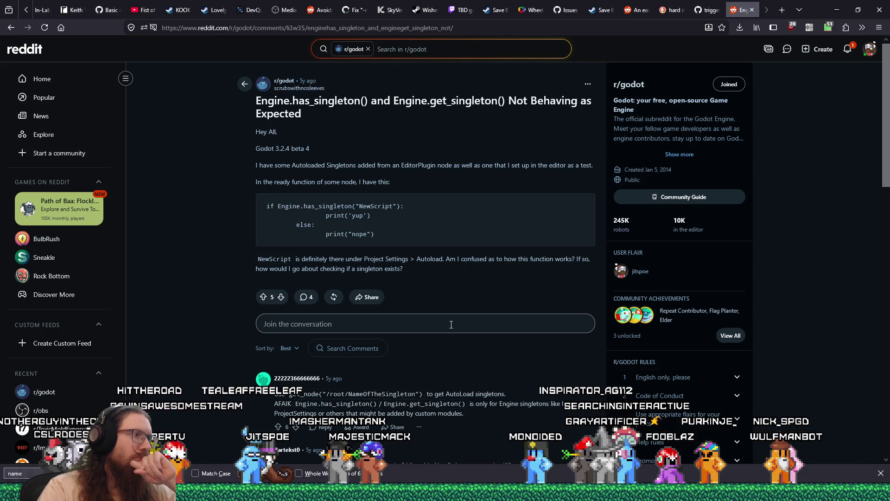
{"action": "scroll", "coordinate": [462, 366], "scroll_direction": "down", "scroll_amount": 2}
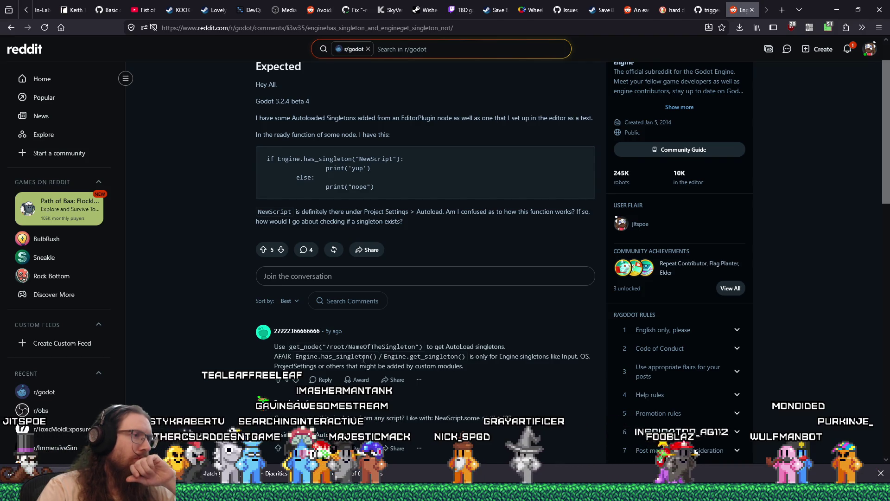
{"action": "left_click_drag", "start_coordinate": [288, 350], "coordinate": [426, 351]}
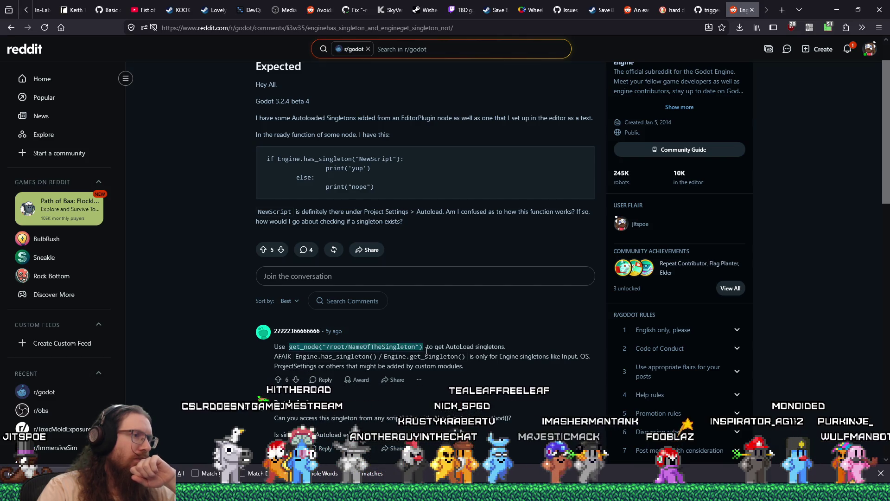
Read further down the thread, return to the original question, and bring up the window switcher.
{"action": "scroll", "coordinate": [427, 351], "scroll_direction": "down", "scroll_amount": 2}
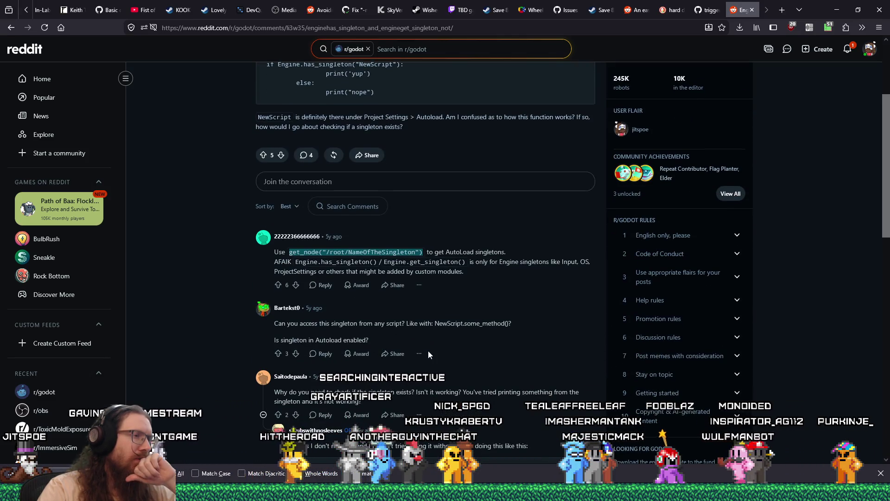
{"action": "scroll", "coordinate": [428, 351], "scroll_direction": "down", "scroll_amount": 2}
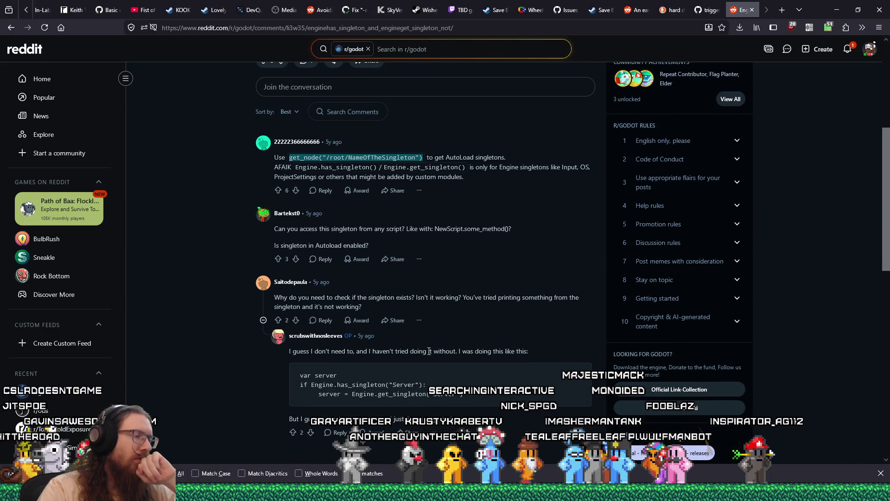
{"action": "type", "text": "name"}
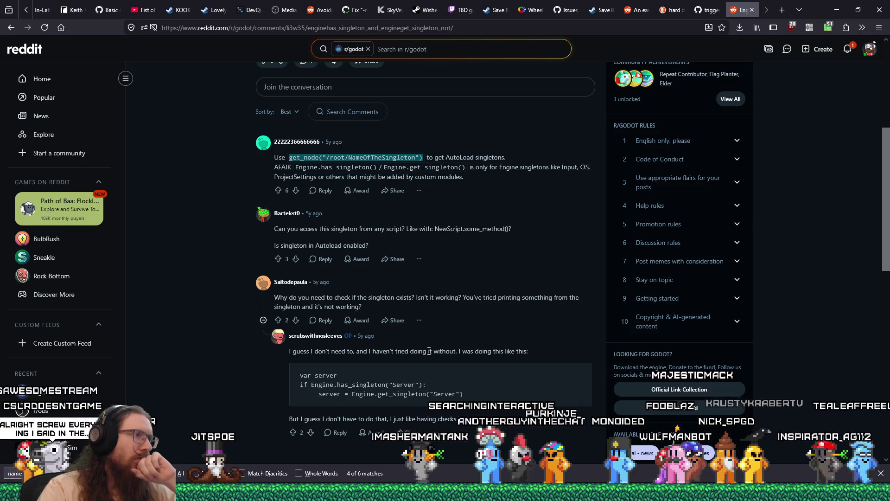
{"action": "scroll", "coordinate": [429, 351], "scroll_direction": "down", "scroll_amount": 5}
{"action": "scroll", "coordinate": [429, 351], "scroll_direction": "up", "scroll_amount": 4}
{"action": "scroll", "coordinate": [428, 350], "scroll_direction": "up", "scroll_amount": 5}
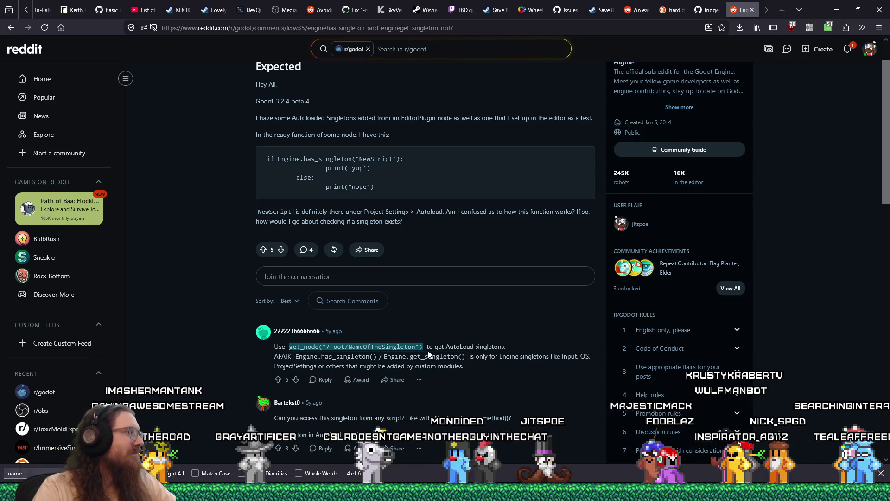
{"action": "key", "text": "alt+Tab"}
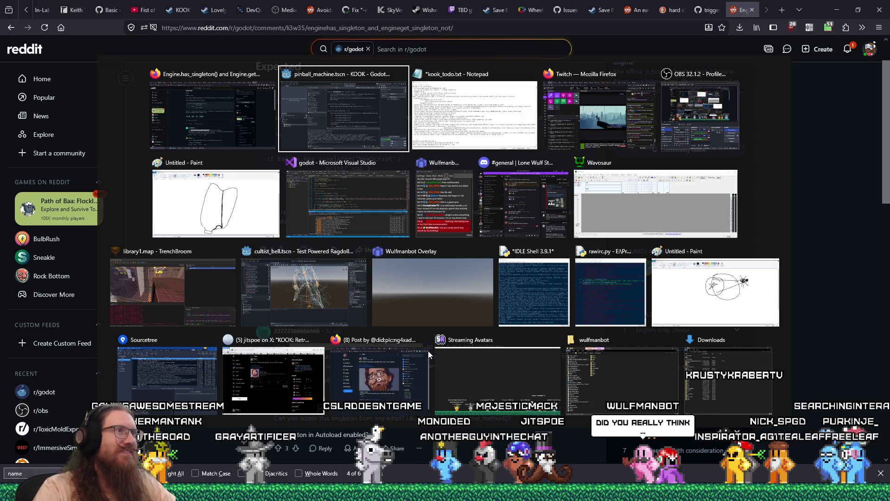
Copy the highlighted code text from the Reddit thread.
{"action": "key", "text": "alt+Tab"}
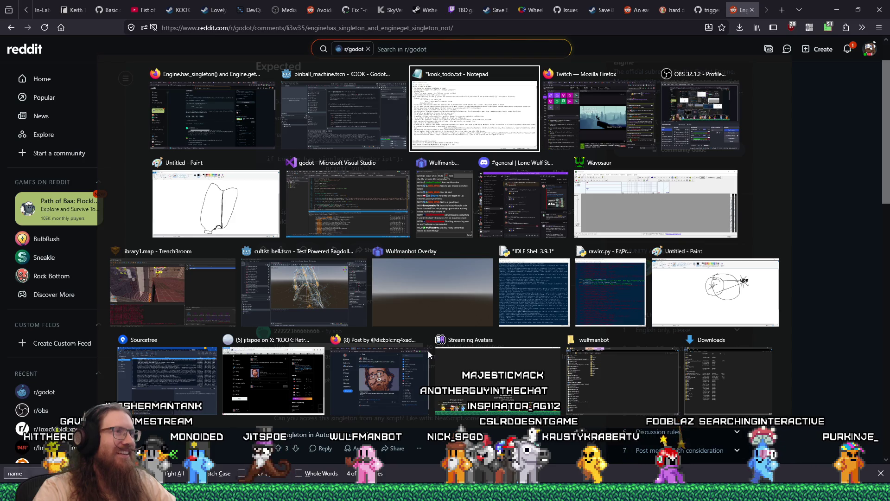
{"action": "key", "text": "alt"}
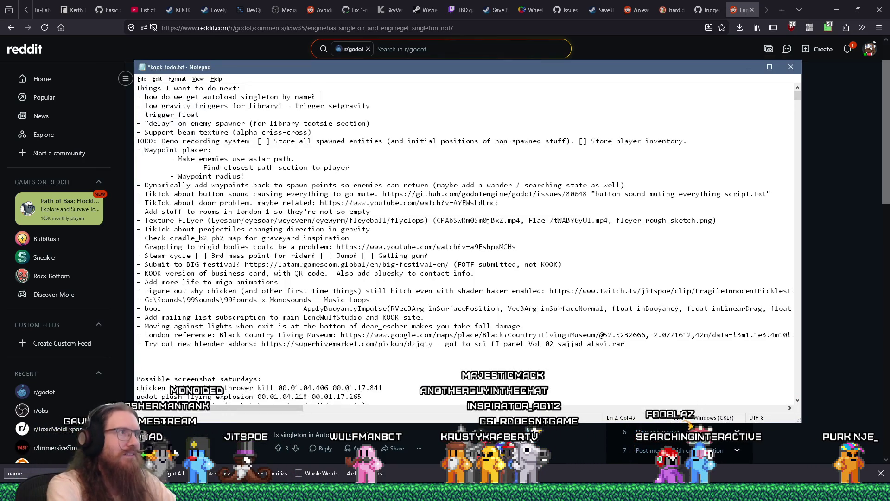
{"action": "key", "text": "alt+Tab"}
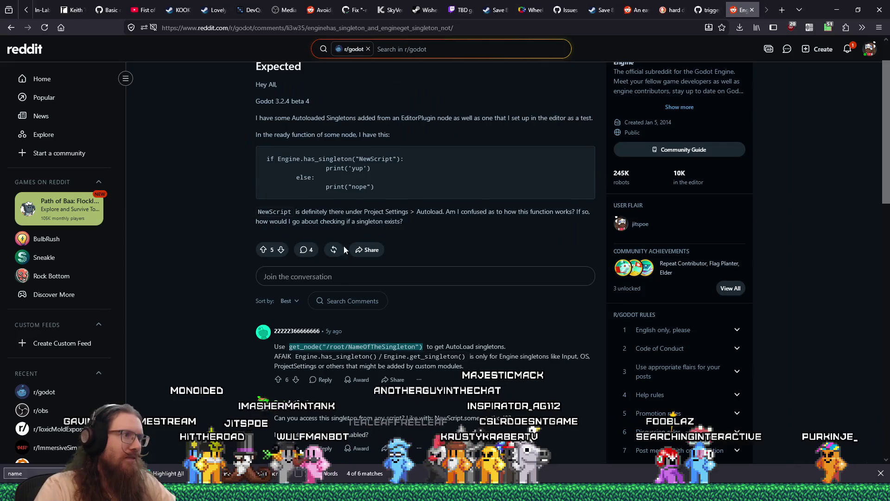
{"action": "right_click", "coordinate": [350, 346]}
{"action": "left_click", "coordinate": [382, 183]}
Paste it after the autoload-singleton question in the to-do list, then return to the Godot editor.
{"action": "key", "text": "alt+Tab"}
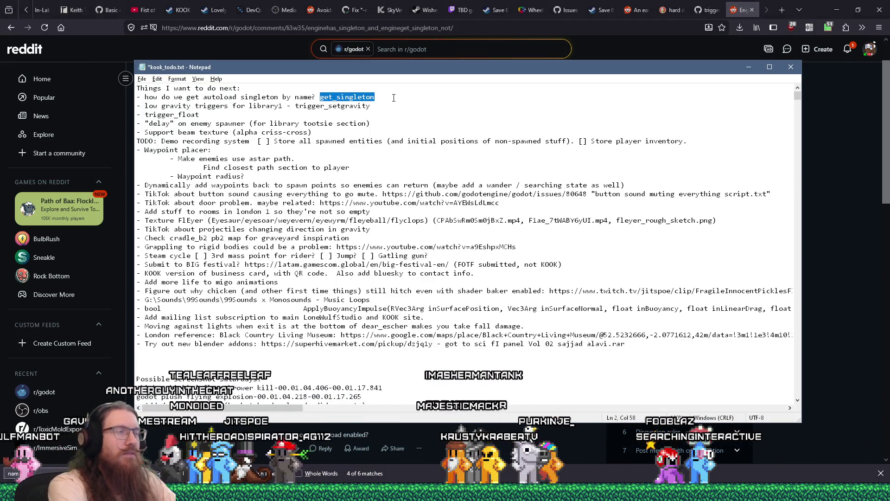
{"action": "key", "text": "alt+Tab"}
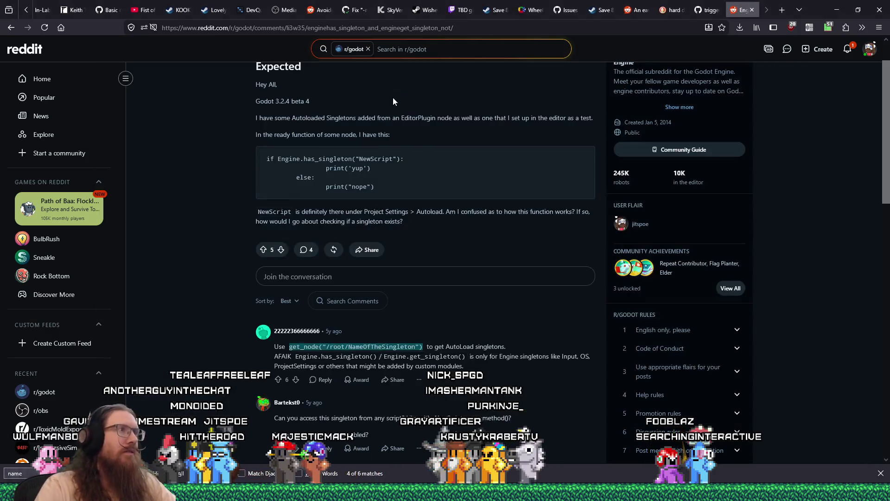
{"action": "key", "text": "alt+Tab"}
{"action": "left_click", "coordinate": [425, 114]}
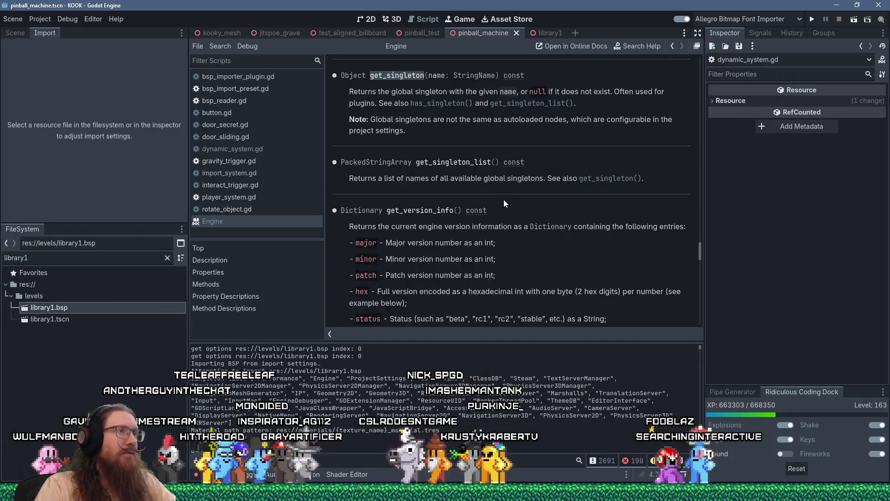
Close the Engine class reference, leaving dynamic_system.gd open at switch_ready.
{"action": "scroll", "coordinate": [504, 200], "scroll_direction": "up", "scroll_amount": 2}
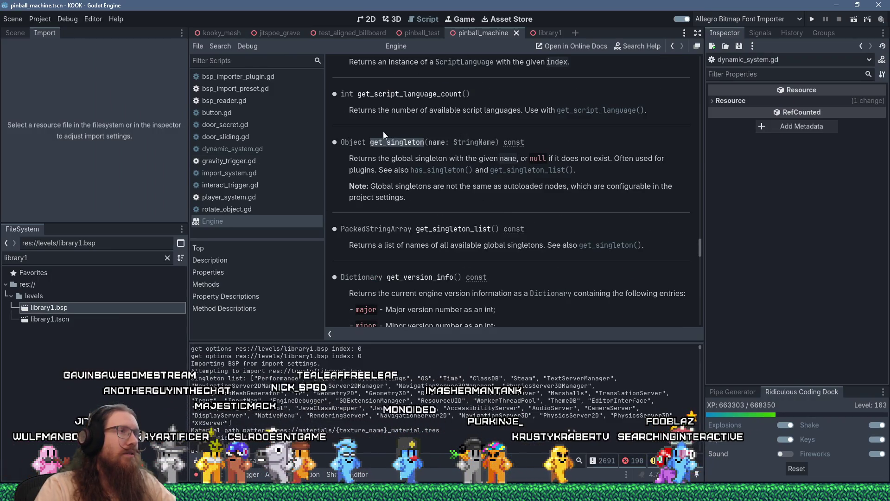
{"action": "scroll", "coordinate": [557, 158], "scroll_direction": "up", "scroll_amount": 5}
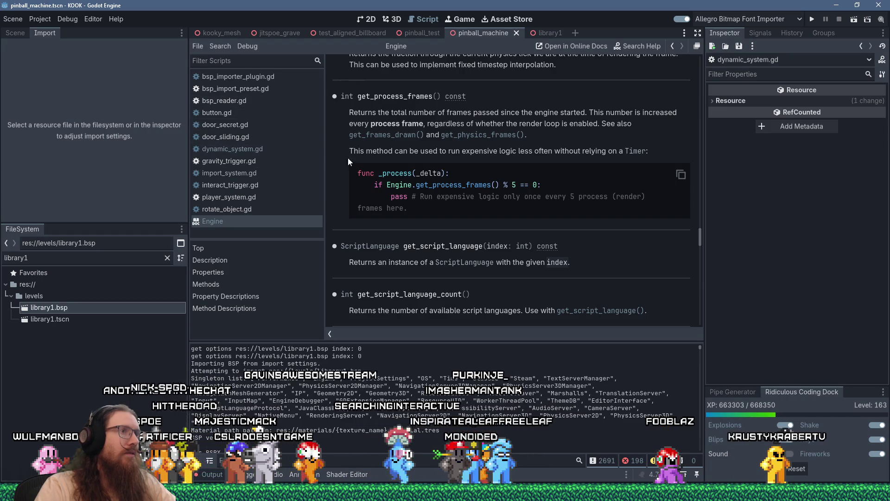
{"action": "scroll", "coordinate": [429, 178], "scroll_direction": "up", "scroll_amount": 2}
{"action": "scroll", "coordinate": [430, 176], "scroll_direction": "down", "scroll_amount": 12}
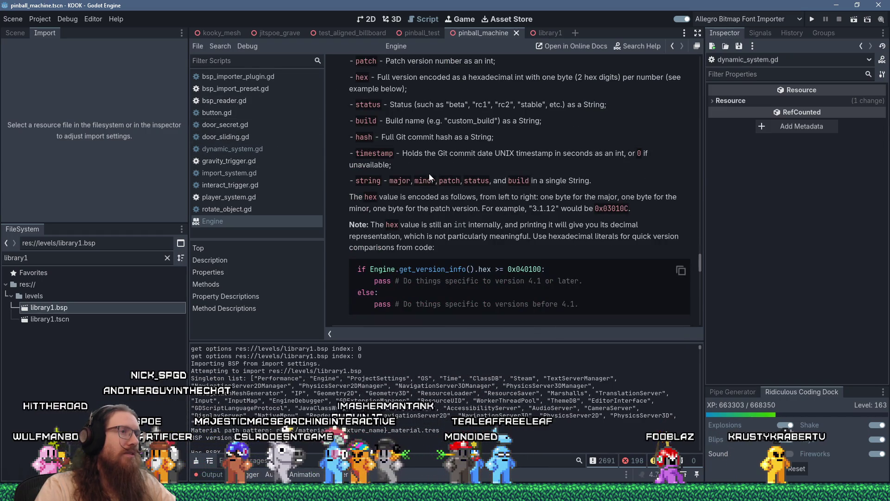
{"action": "middle_click", "coordinate": [232, 226]}
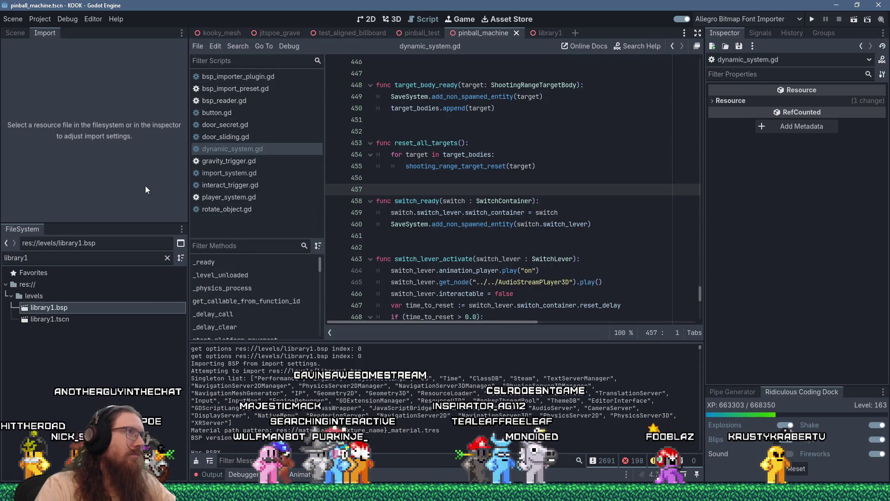
Reimport library1.bsp with ImportSystem as its import singleton name.
{"action": "left_click", "coordinate": [77, 310]}
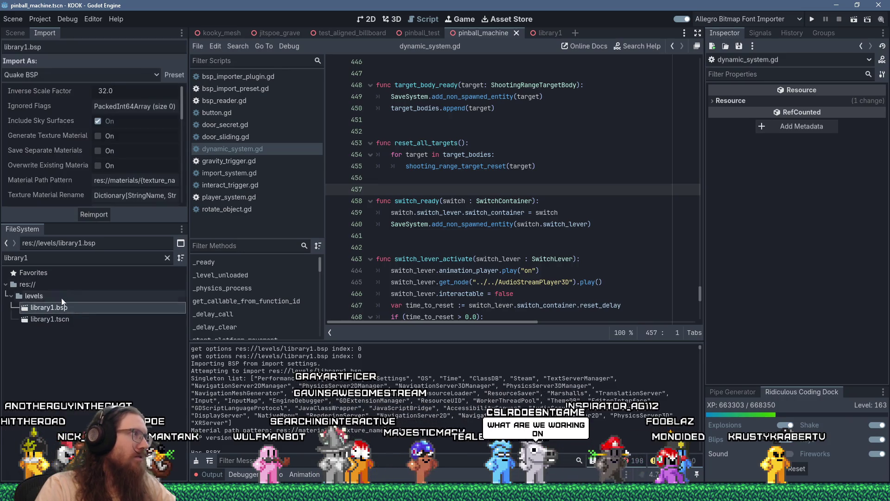
{"action": "scroll", "coordinate": [175, 107], "scroll_direction": "down", "scroll_amount": 5}
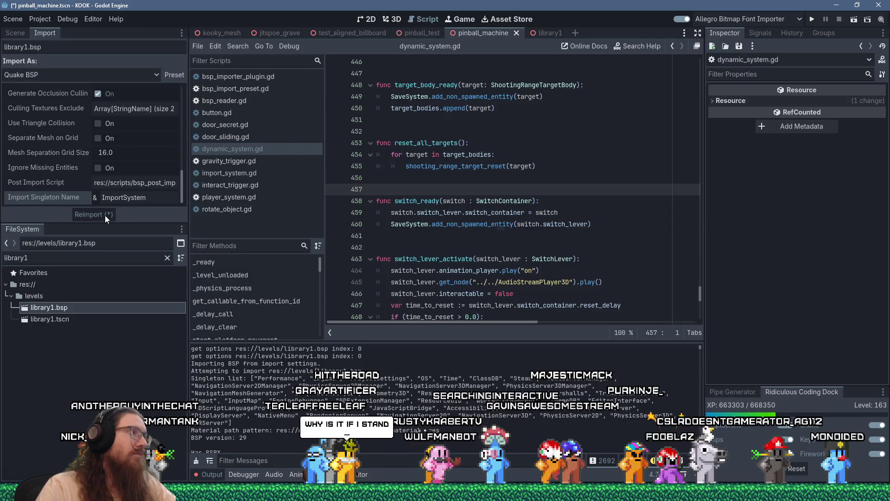
{"action": "left_click", "coordinate": [105, 215]}
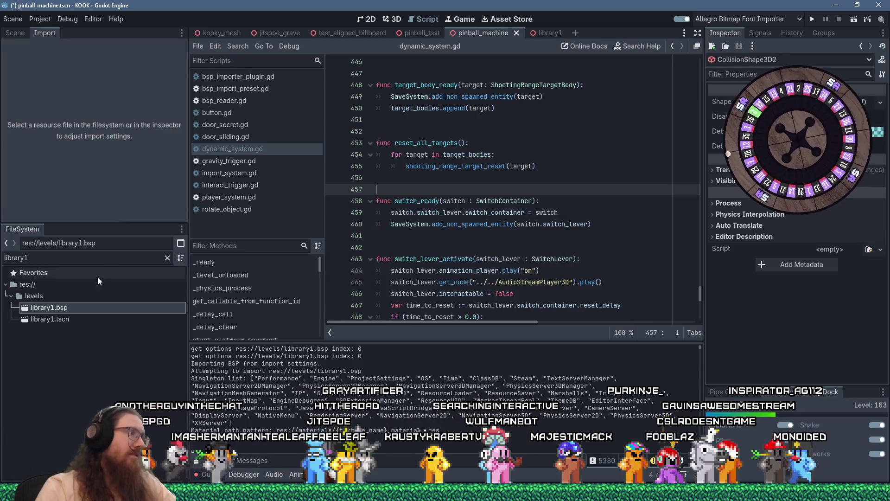
Save library1.bsp's import settings as the default preset for Quake BSP.
{"action": "left_click", "coordinate": [85, 309]}
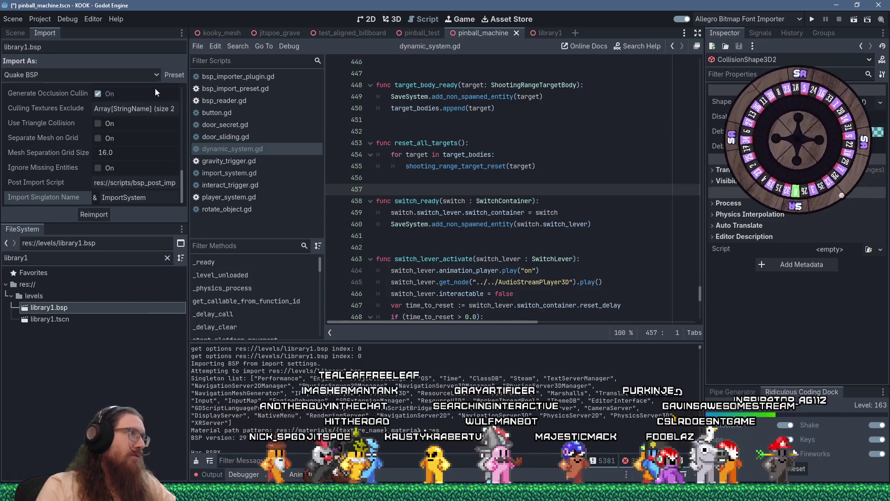
{"action": "left_click", "coordinate": [169, 75]}
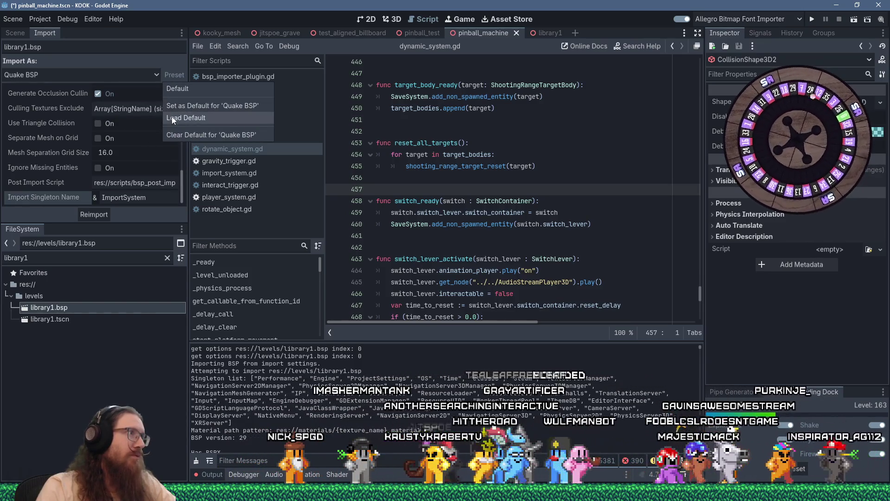
{"action": "left_click", "coordinate": [187, 110]}
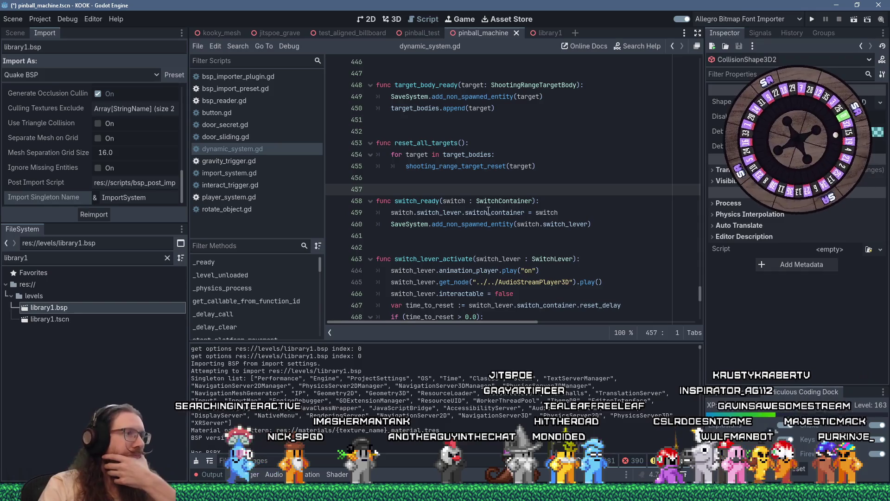
{"action": "mouse_move", "coordinate": [490, 214]}
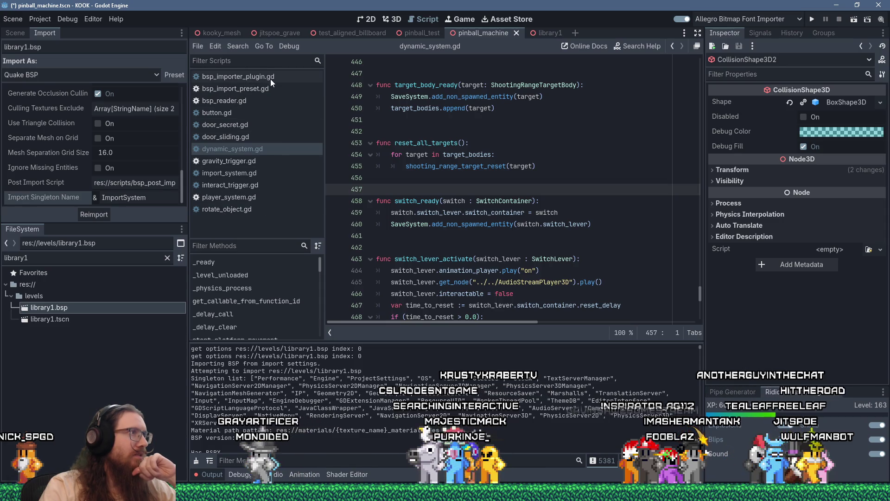
In bsp_reader.gd, replace the singleton-list print on line 417 with an if on import_singleton_name.
{"action": "left_click", "coordinate": [257, 100]}
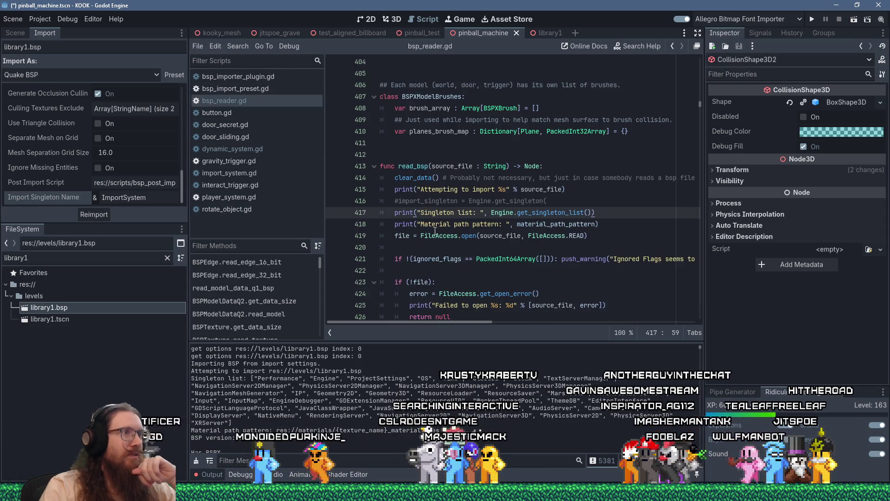
{"action": "left_click_drag", "start_coordinate": [602, 212], "coordinate": [394, 214]}
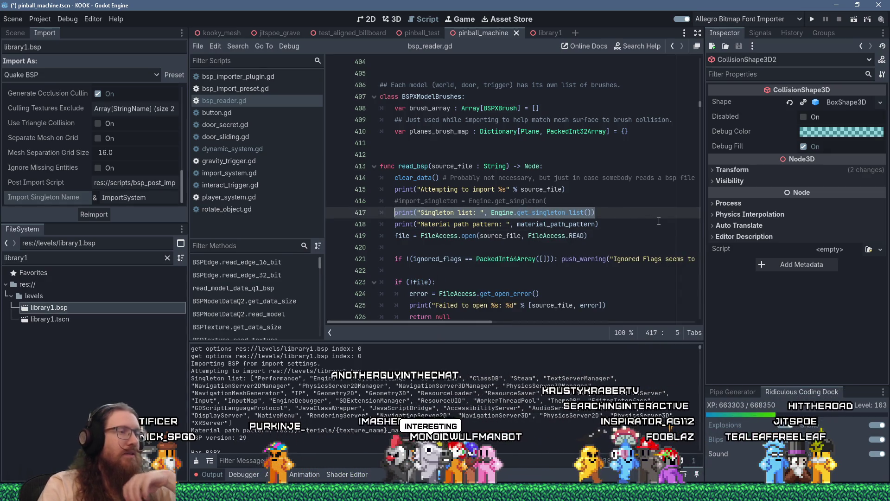
{"action": "type", "text": "if ("}
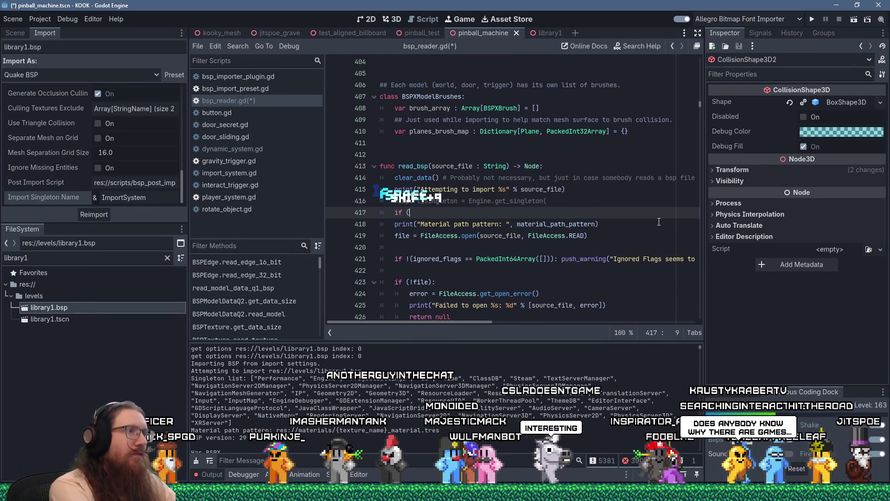
{"action": "key", "text": "shift+BackSpace"}
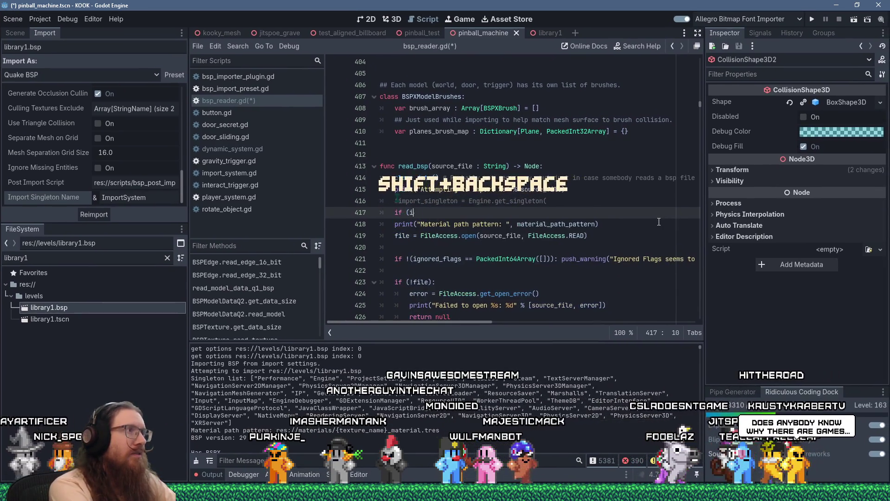
{"action": "type", "text": "import_si"}
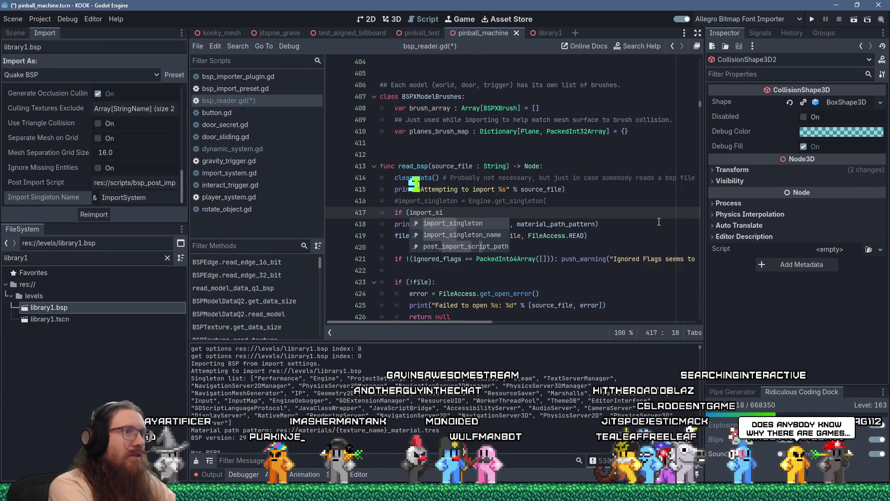
{"action": "key", "text": "Return"}
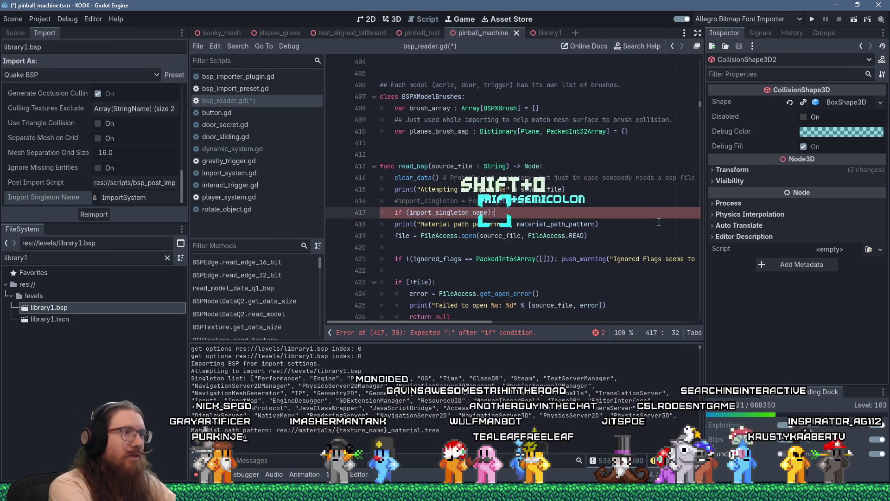
{"action": "key", "text": "Return"}
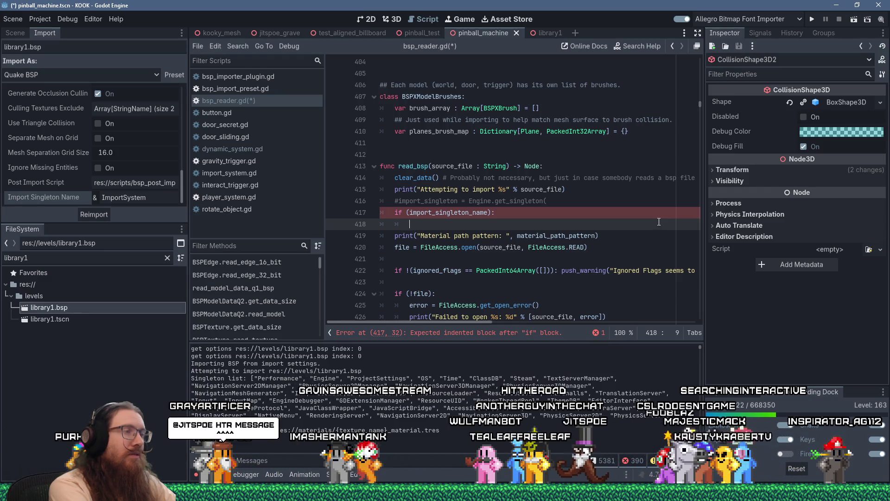
Set import_singleton = get_node(str("/root/", import_singleton_name)) inside the if and save.
{"action": "type", "text": "import_sin"}
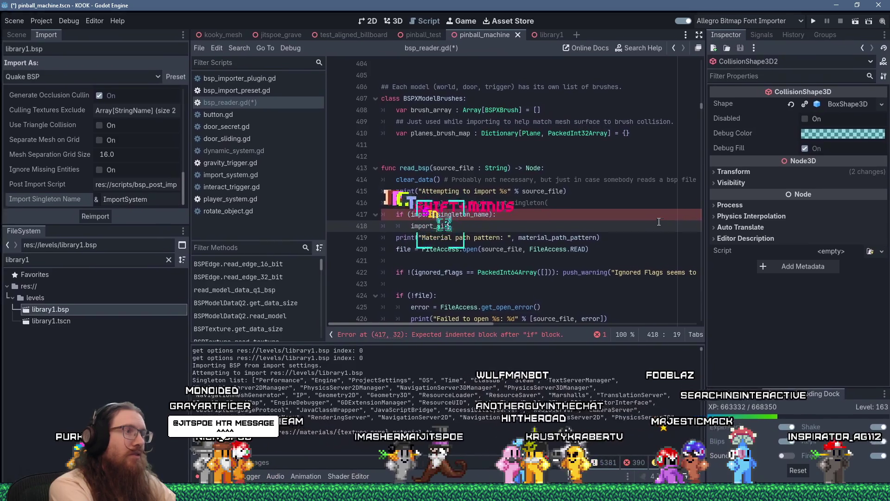
{"action": "type", "text": "gleton_get_"}
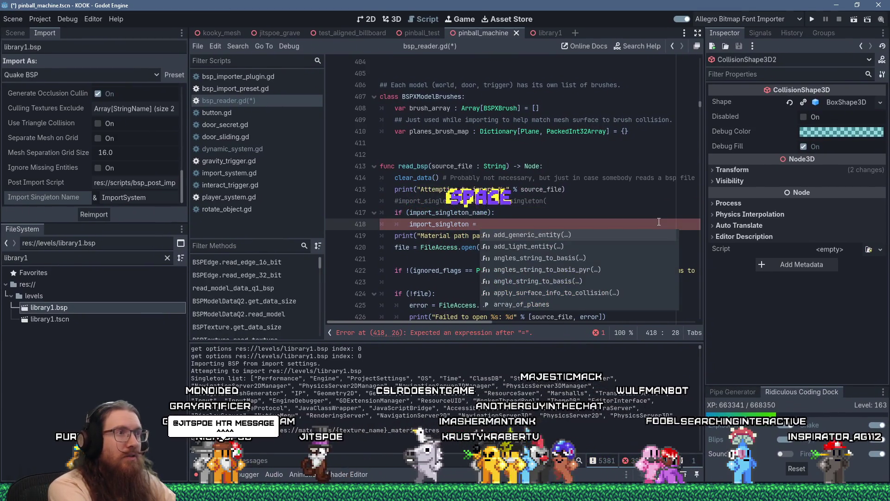
{"action": "type", "text": "node(\"/"}
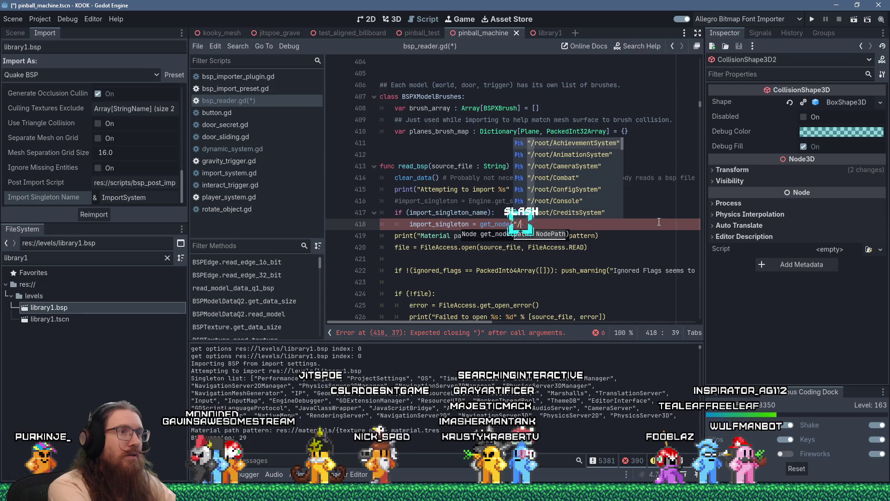
{"action": "type", "text": "root/"}
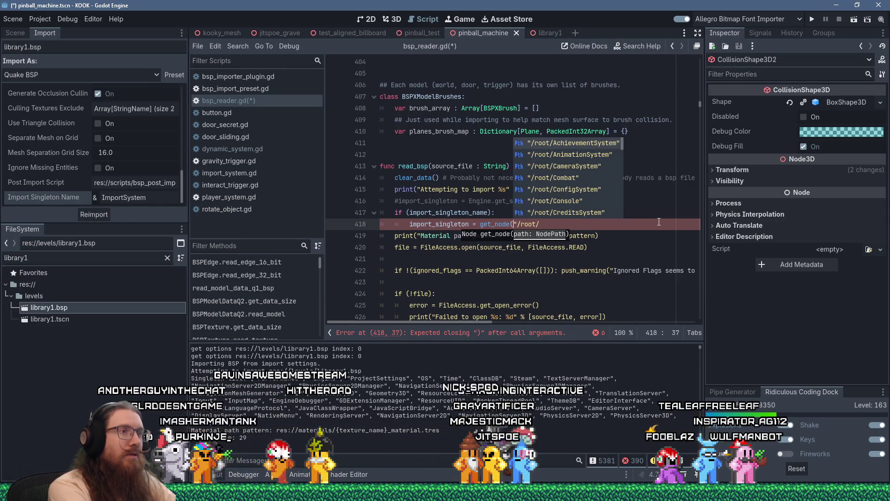
{"action": "key", "text": "Left"}
{"action": "key", "text": "Left"}
{"action": "key", "text": "Left"}
{"action": "type", "text": "str"}
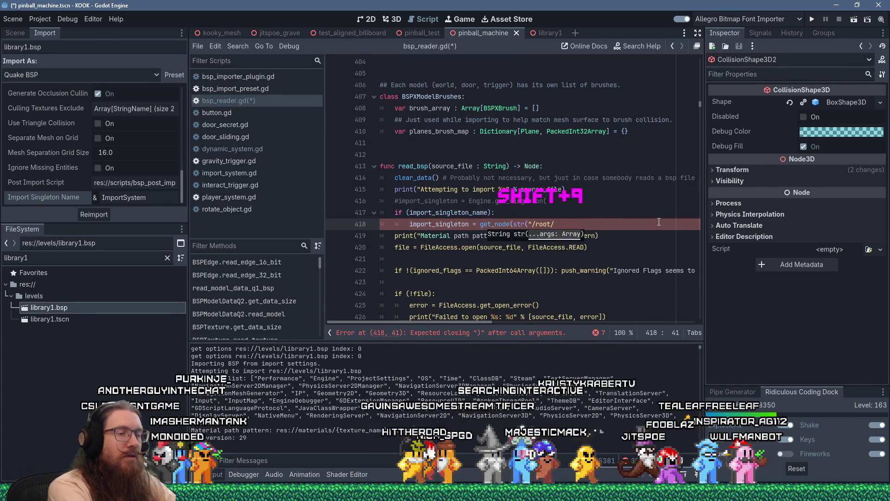
{"action": "key", "text": "End"}
{"action": "type", "text": "\", import_singleton_"}
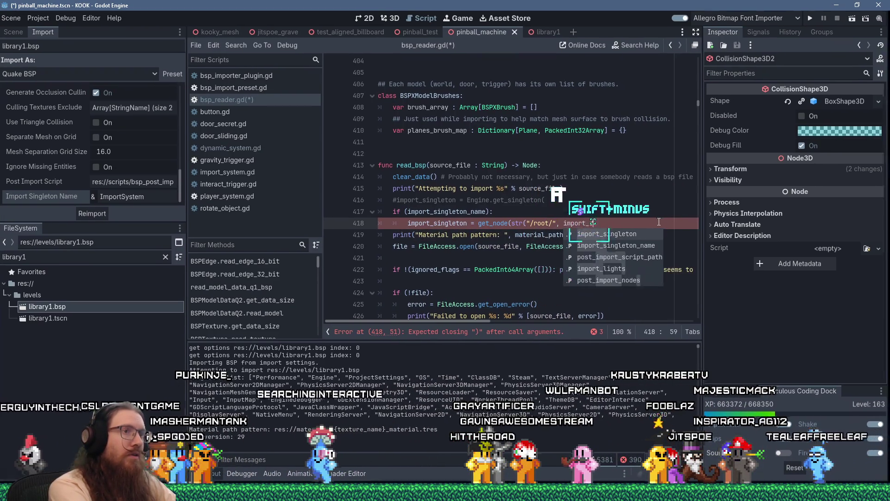
{"action": "type", "text": "name)"}
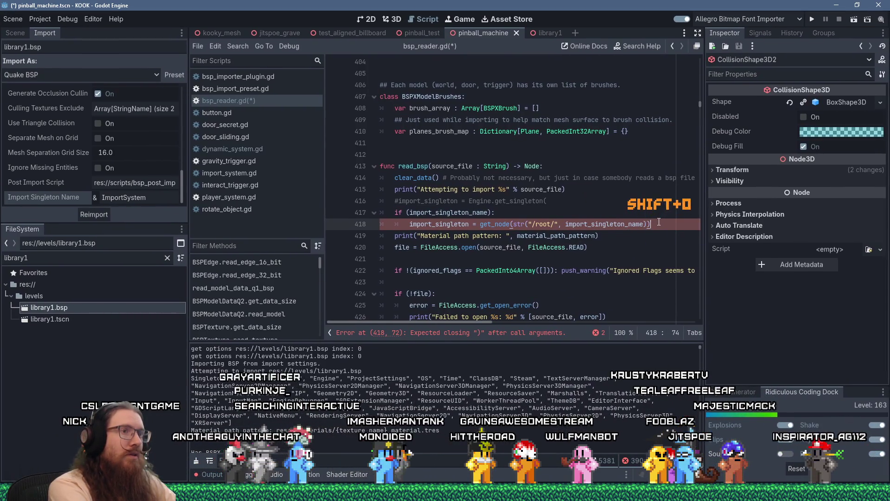
{"action": "left_click", "coordinate": [611, 213]}
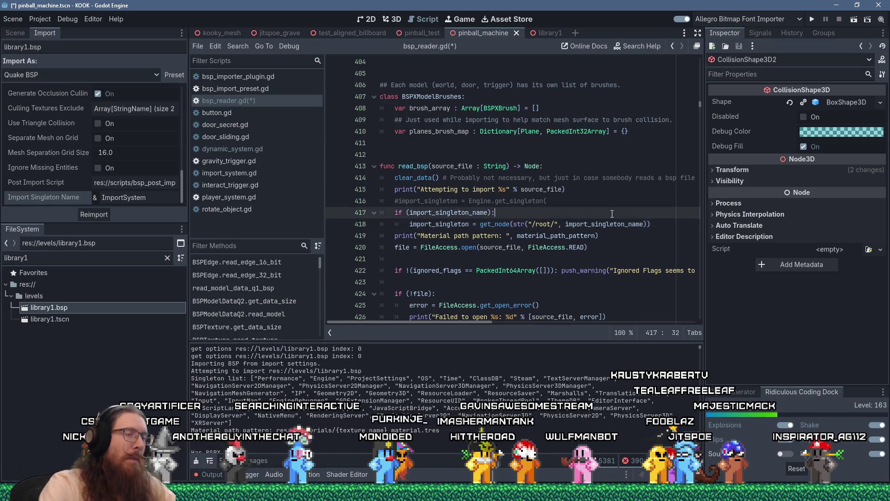
{"action": "key", "text": "ctrl+s"}
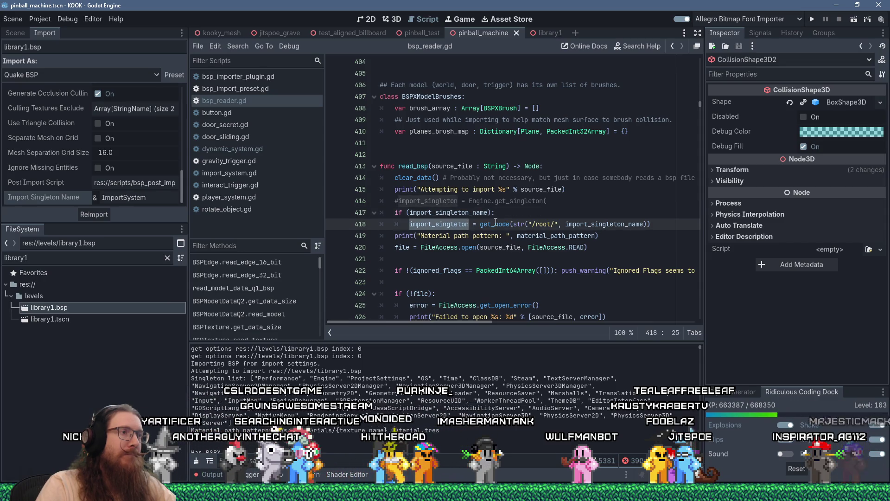
Run the KOOK project and let the debug build load into the playable corridor level.
{"action": "left_click", "coordinate": [510, 204]}
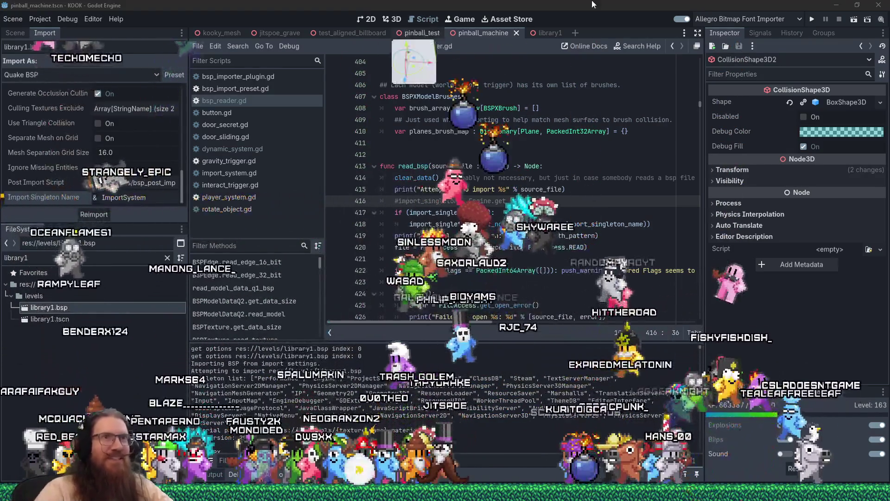
{"action": "left_click", "coordinate": [809, 20]}
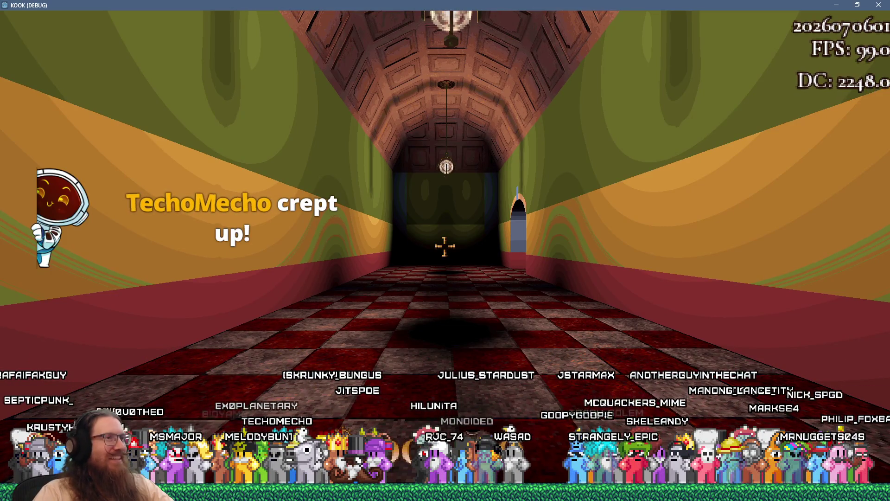
Walk from the striped corridor into the chandelier-lit library hall and open the debug console.
{"action": "key", "text": "w"}
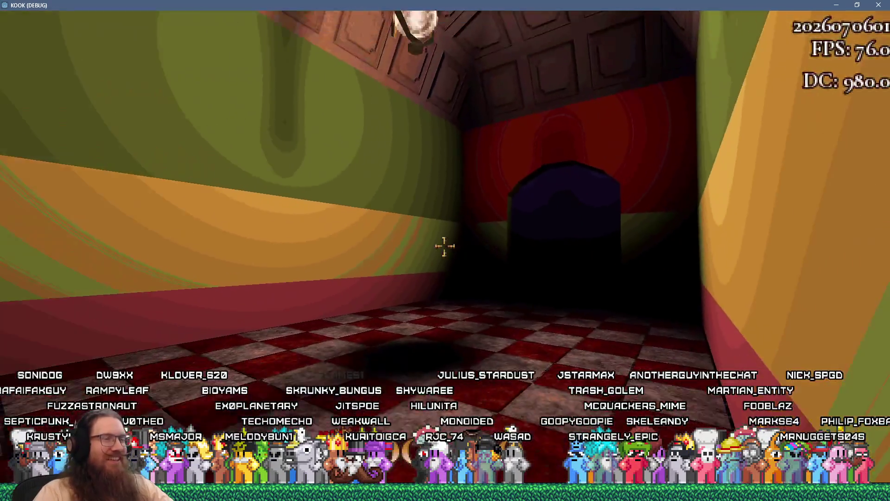
{"action": "key", "text": "w"}
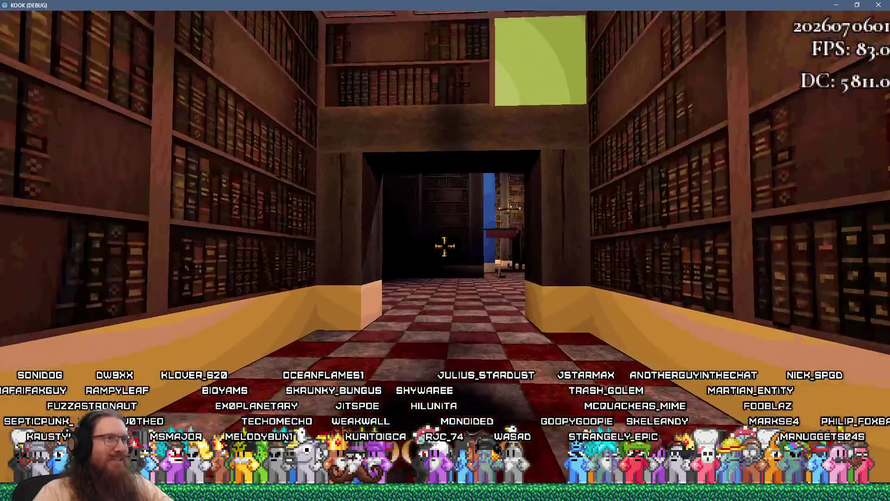
{"action": "key", "text": "w"}
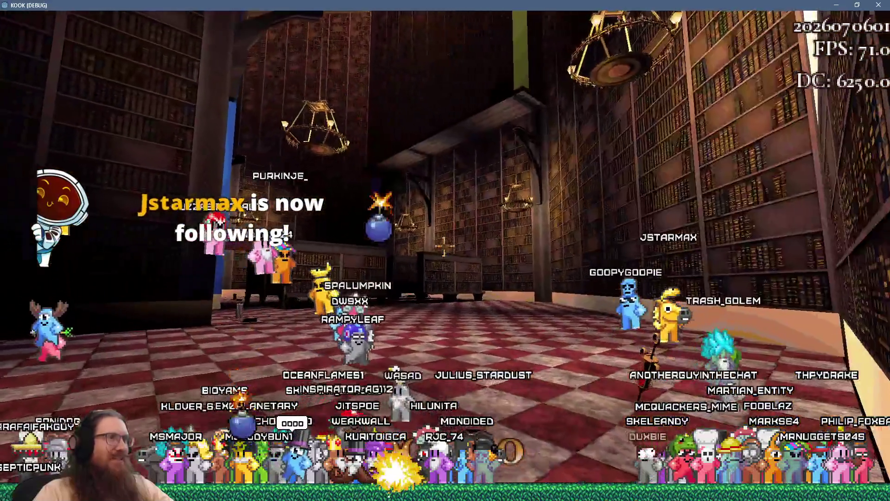
{"action": "key", "text": "w"}
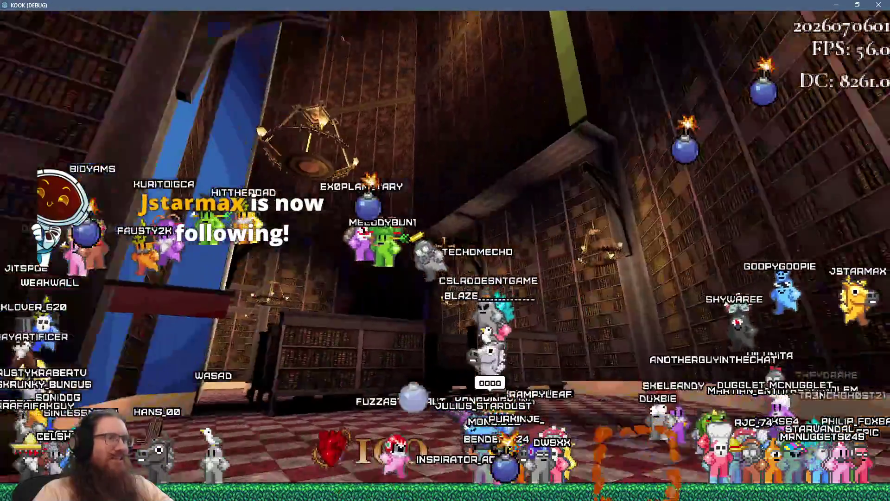
{"action": "key", "text": "w"}
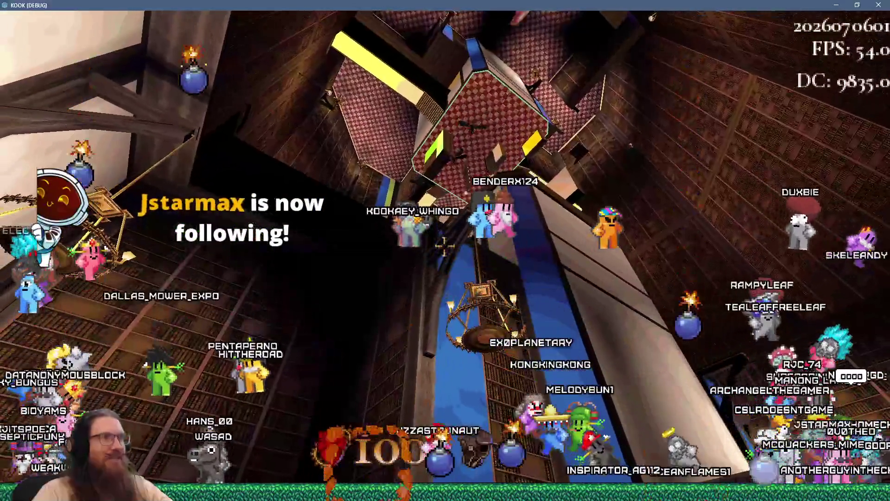
{"action": "key", "text": "grave"}
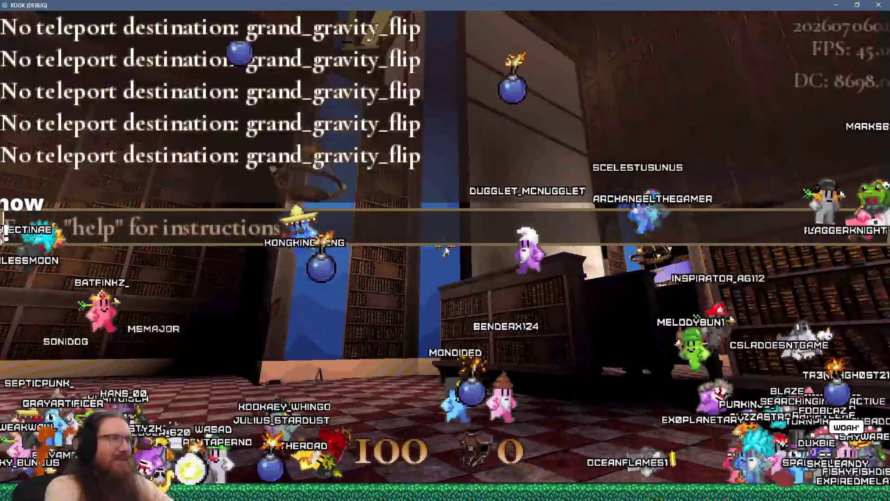
Run 'map london3' in the debug console, then close it so the docks level loads.
{"action": "type", "text": "map london3"}
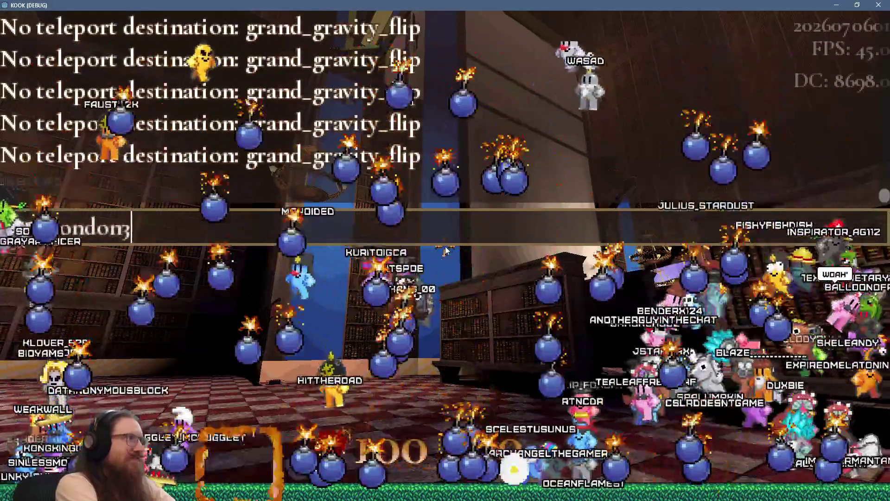
{"action": "key", "text": "Return"}
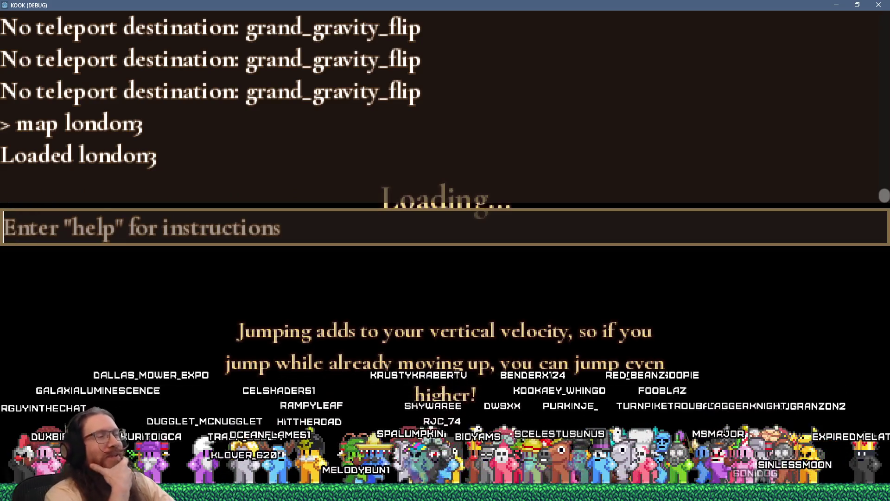
{"action": "key", "text": "grave"}
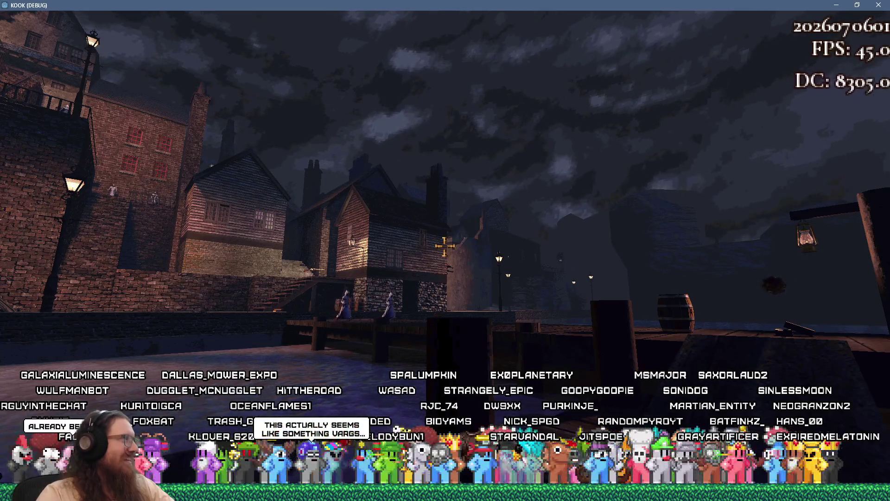
Move along the dock toward the barrel and shoot the enemy near the town.
{"action": "key", "text": "w"}
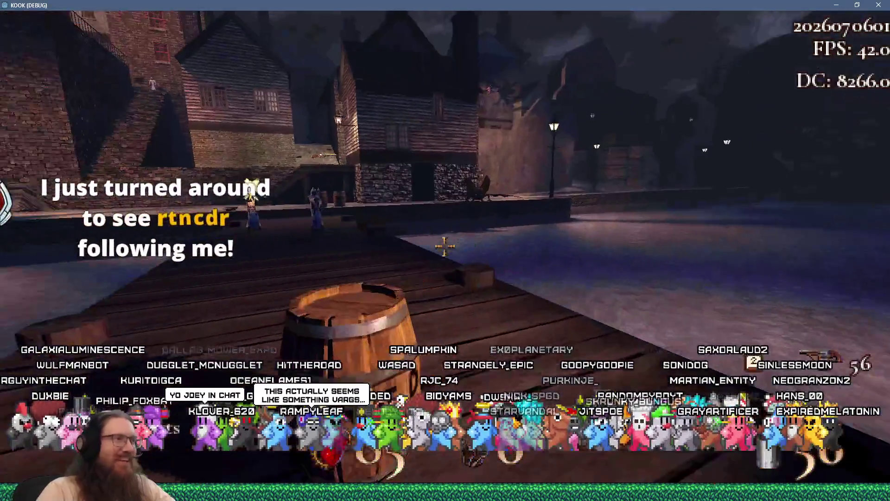
{"action": "left_click", "coordinate": [444, 246]}
{"action": "left_click", "coordinate": [444, 245]}
{"action": "left_click", "coordinate": [444, 246]}
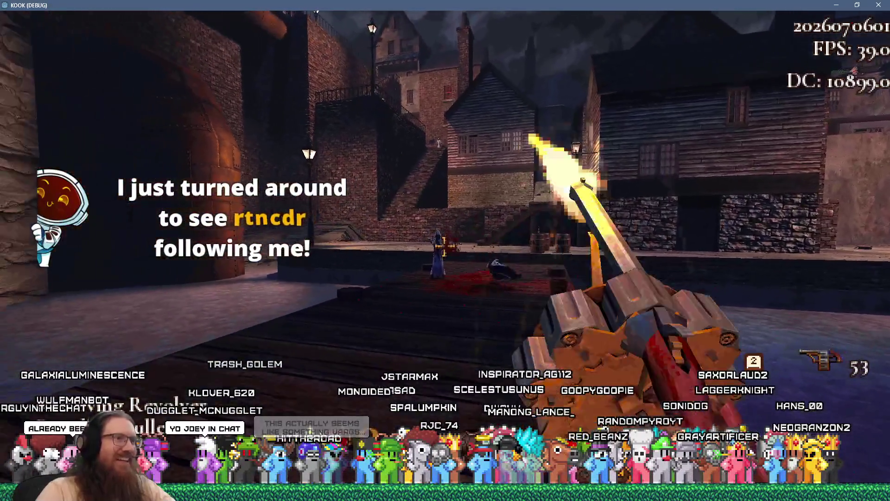
{"action": "left_click", "coordinate": [444, 246]}
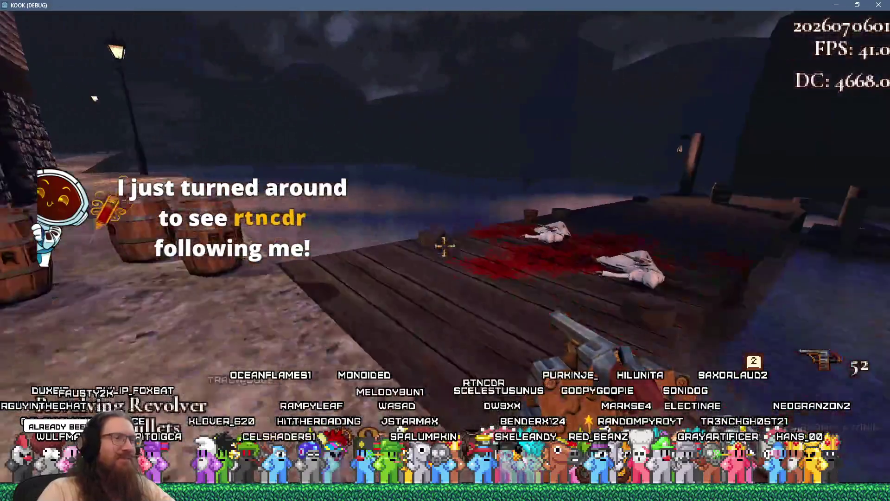
Step onto the dock, shoot toward the blood-stained ledge and pick up the shotgun.
{"action": "key", "text": "w"}
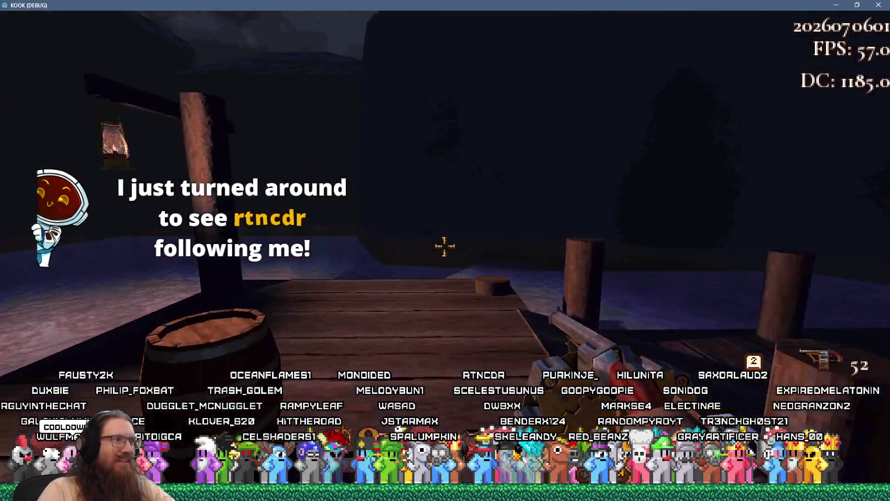
{"action": "key", "text": "w"}
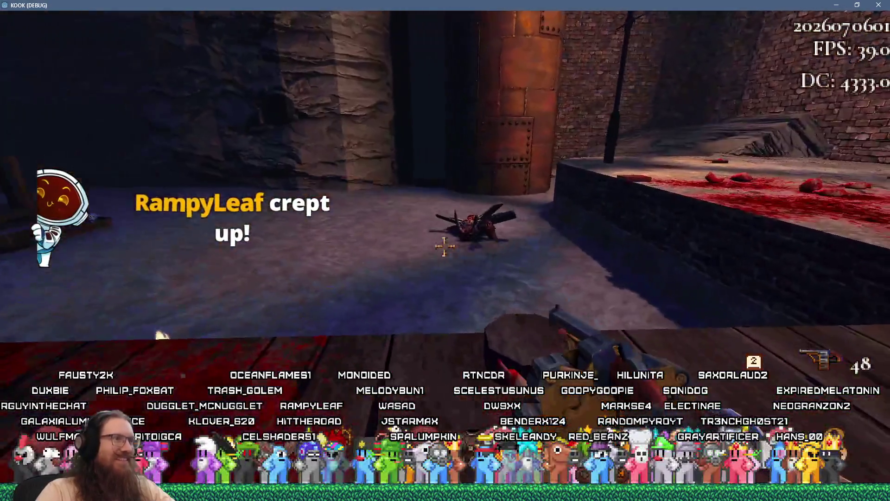
{"action": "left_click", "coordinate": [444, 247]}
{"action": "left_click", "coordinate": [444, 247]}
{"action": "key", "text": "w"}
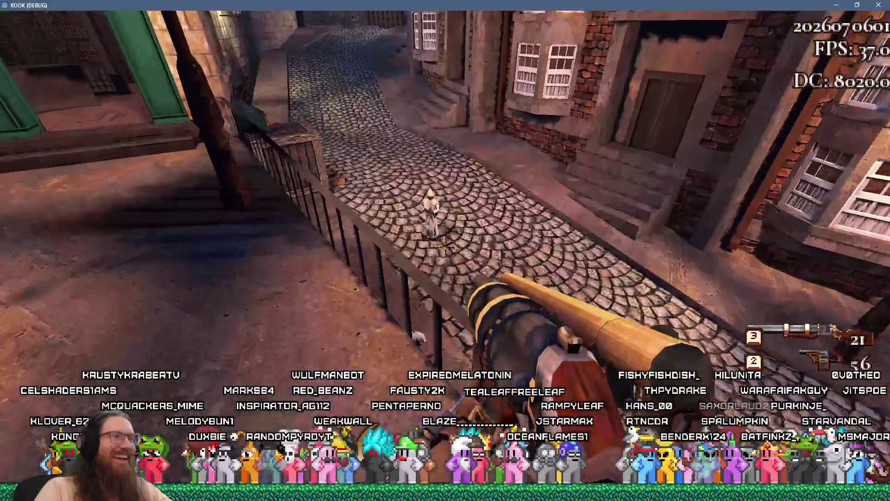
Shoot the cultists up the street until the player is stabbed.
{"action": "left_click", "coordinate": [445, 250]}
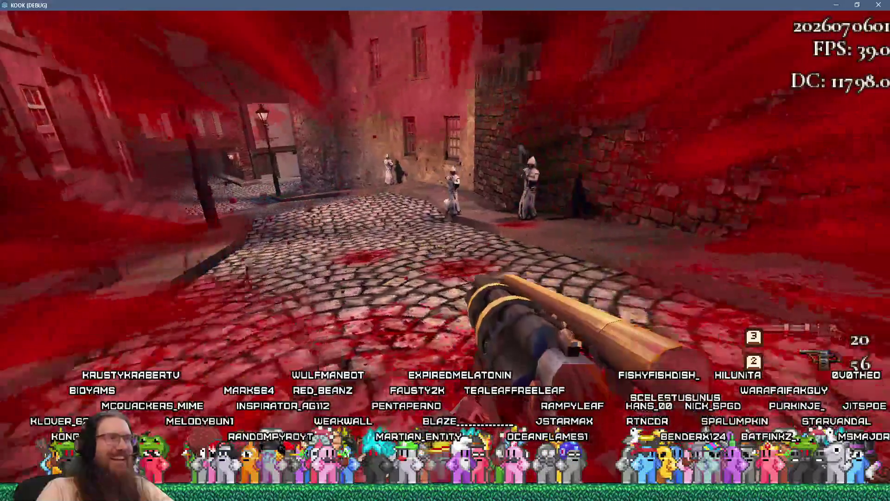
{"action": "left_click", "coordinate": [445, 250]}
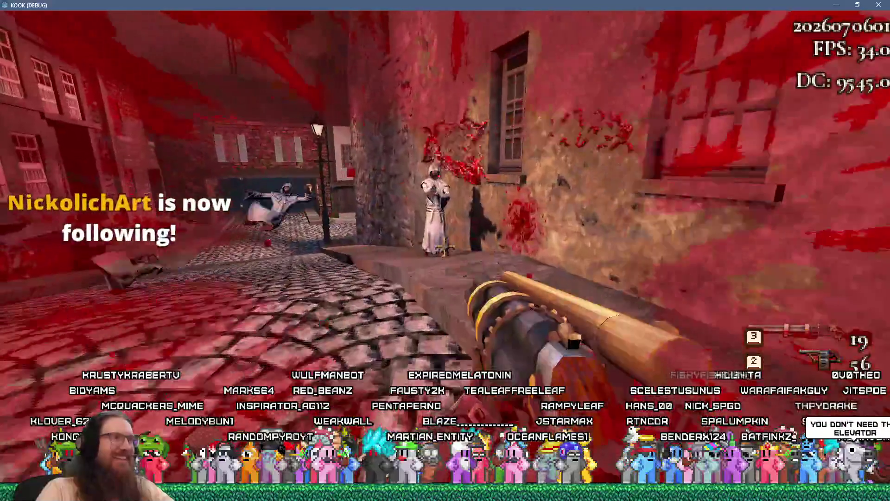
{"action": "left_click", "coordinate": [445, 251]}
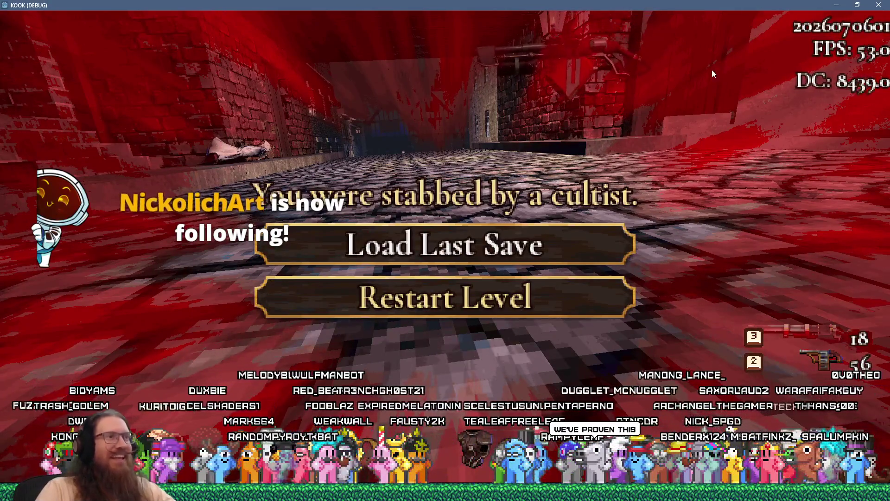
{"action": "key", "text": "Escape"}
{"action": "key", "text": "Escape"}
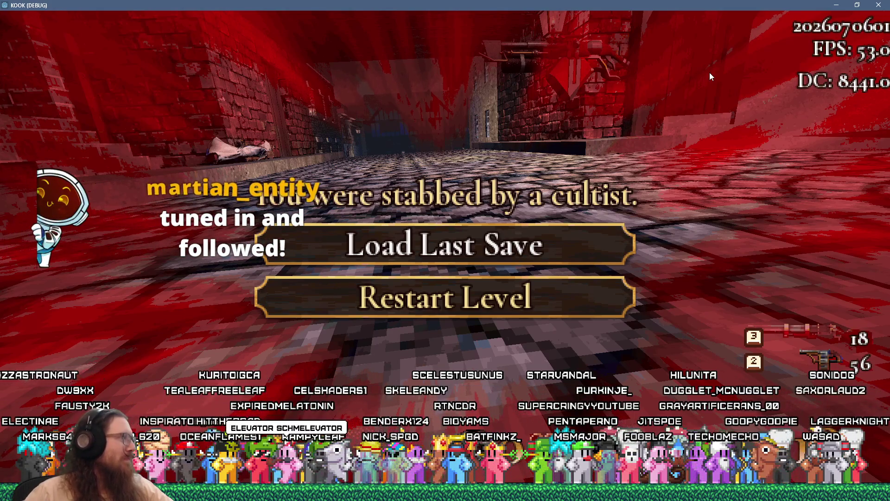
{"action": "key", "text": "F8"}
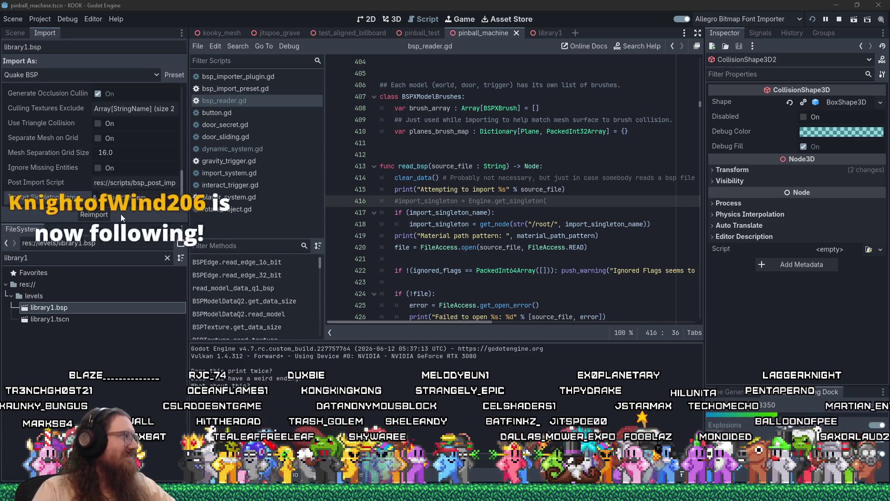
{"action": "key", "text": "alt+Tab"}
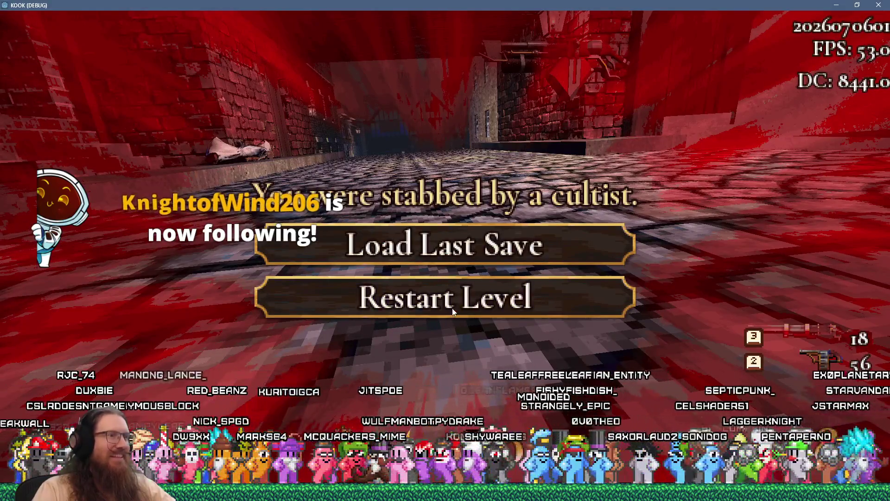
Restart the level, grab the revolver and shoot the cultists and the flying bat-demon.
{"action": "left_click", "coordinate": [453, 312]}
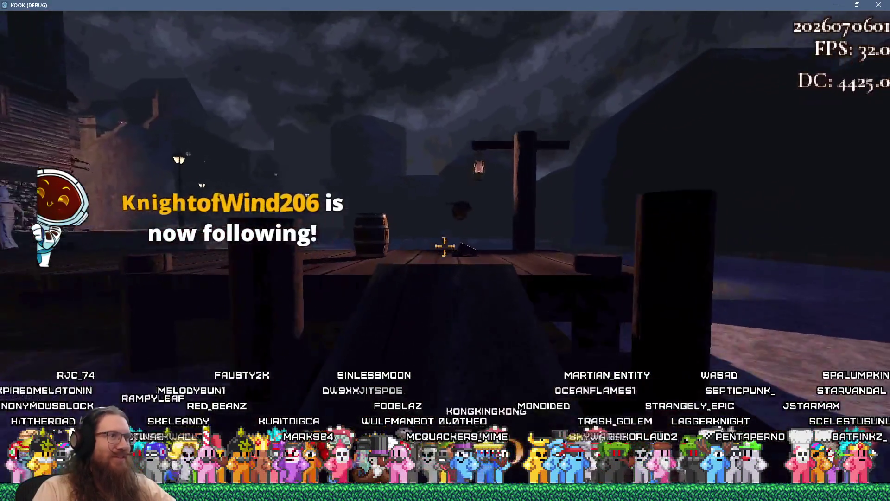
{"action": "key", "text": "w"}
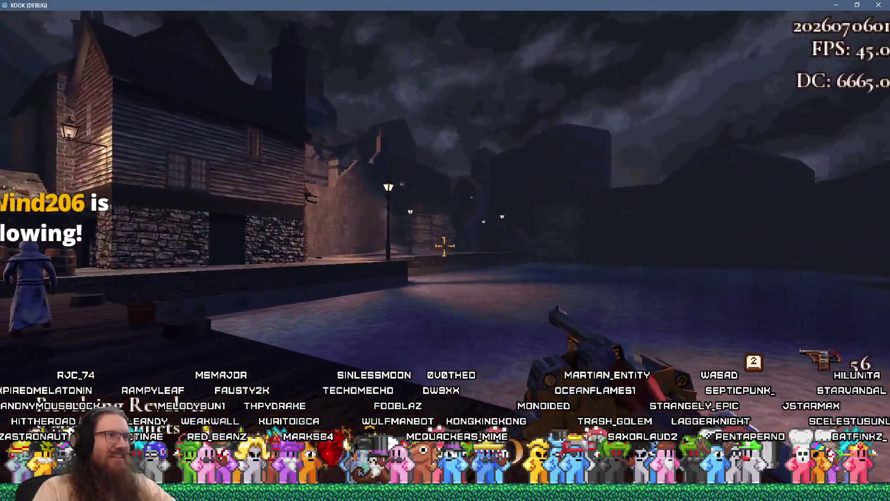
{"action": "key", "text": "w"}
{"action": "left_click", "coordinate": [444, 246]}
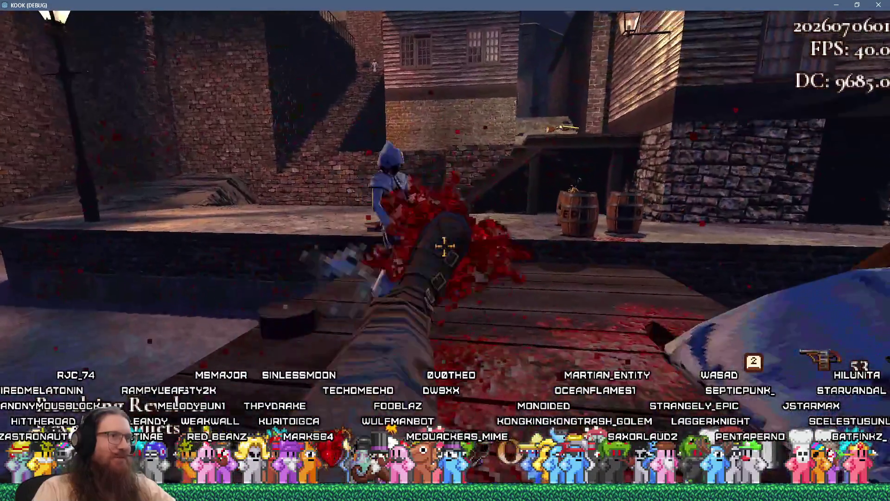
{"action": "left_click", "coordinate": [444, 245]}
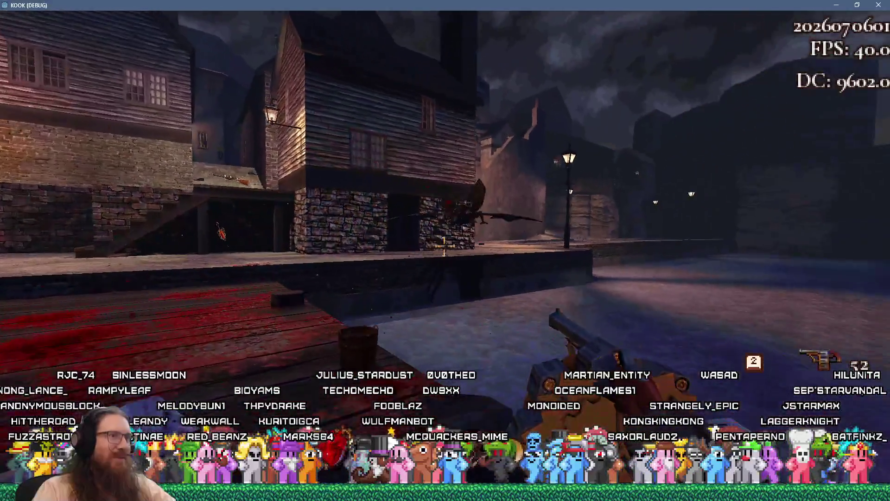
{"action": "left_click", "coordinate": [444, 245]}
{"action": "left_click", "coordinate": [444, 246]}
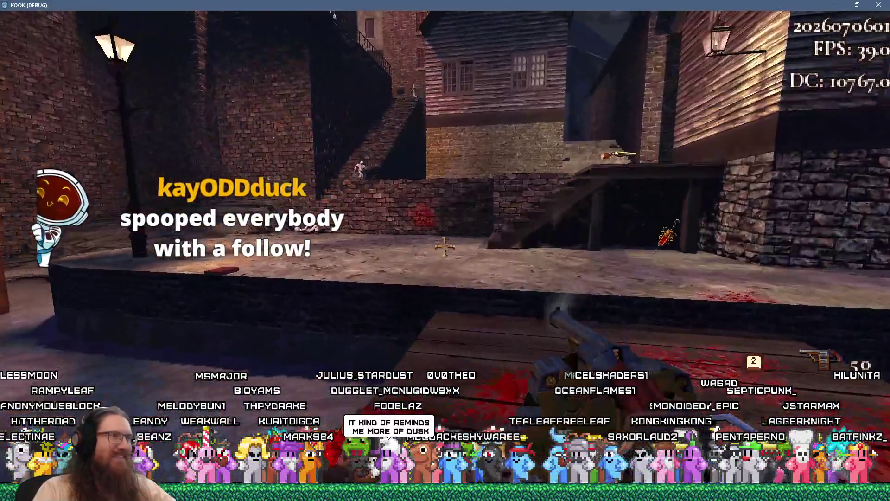
Cross the courtyard, pick up the rifle and climb the stairs for the shotgun and ammo.
{"action": "key", "text": "w"}
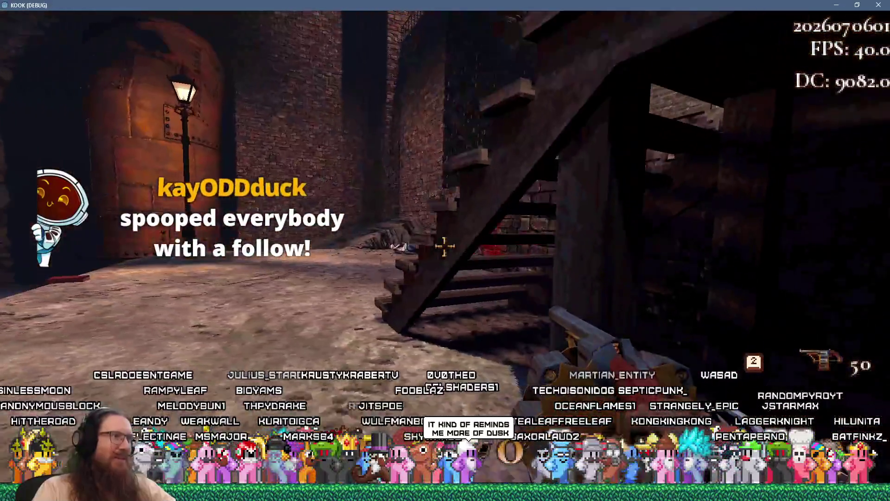
{"action": "key", "text": "w"}
{"action": "left_click", "coordinate": [444, 245]}
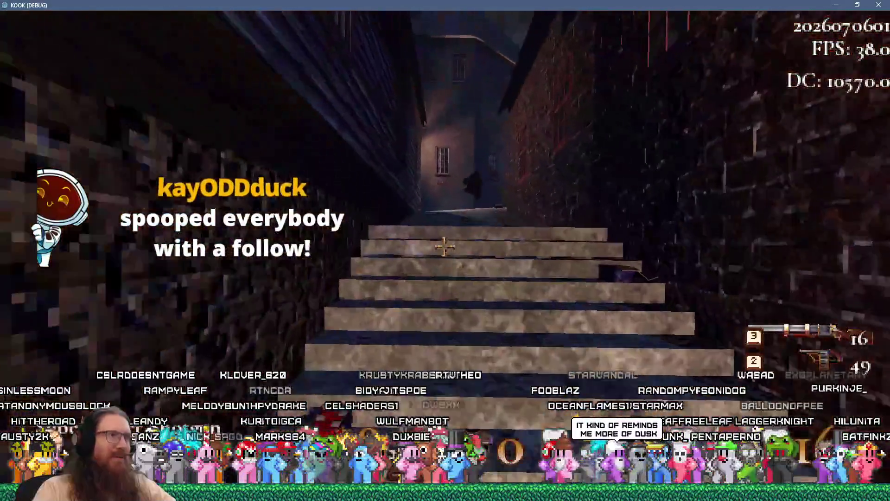
{"action": "key", "text": "w"}
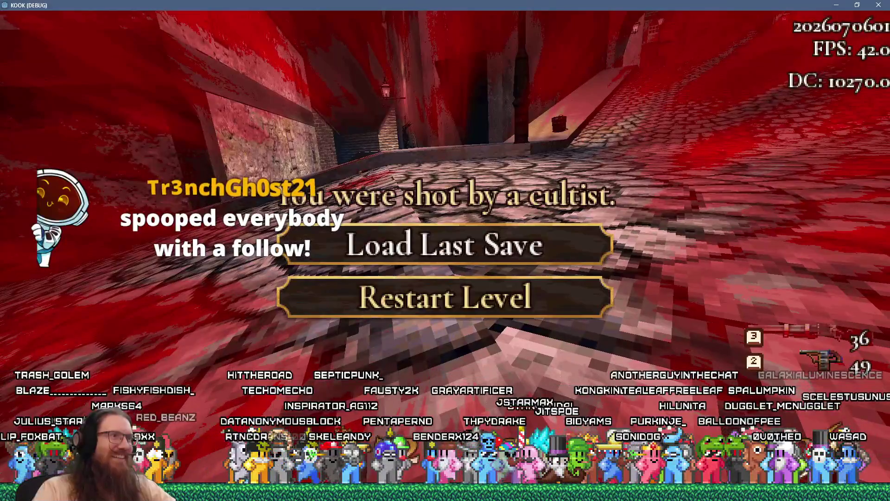
Restart the level and push along the dock into the brick alley, shooting enemies.
{"action": "left_click", "coordinate": [448, 304]}
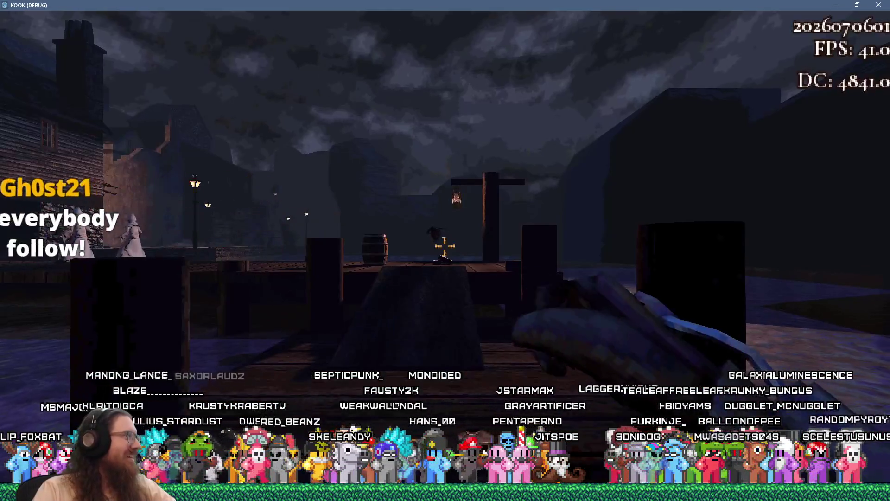
{"action": "key", "text": "w"}
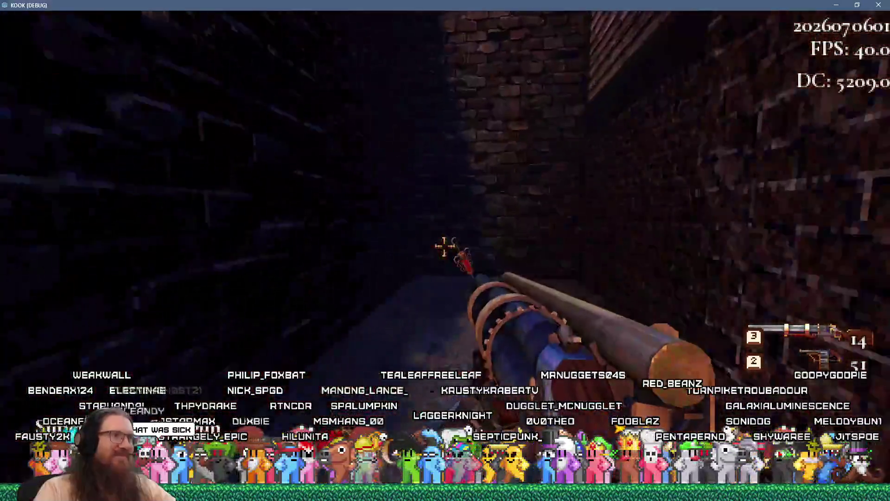
{"action": "mouse_move", "coordinate": [445, 246]}
{"action": "key", "text": "w"}
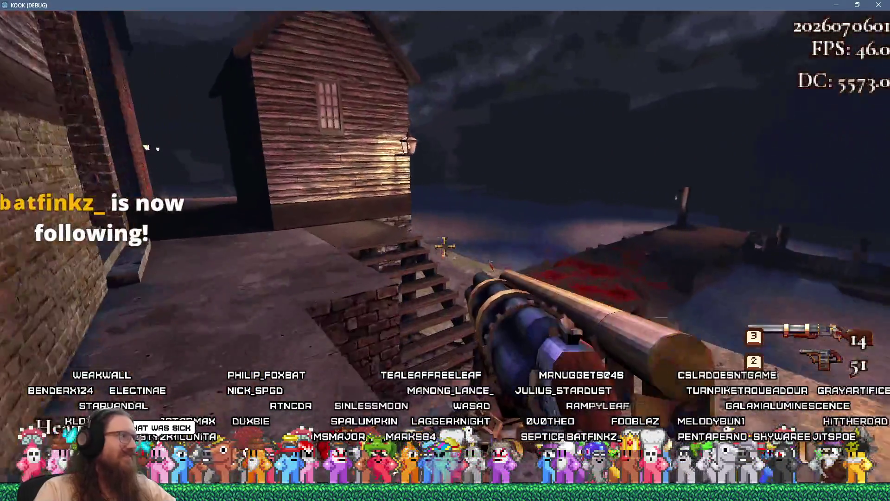
{"action": "key", "text": "w"}
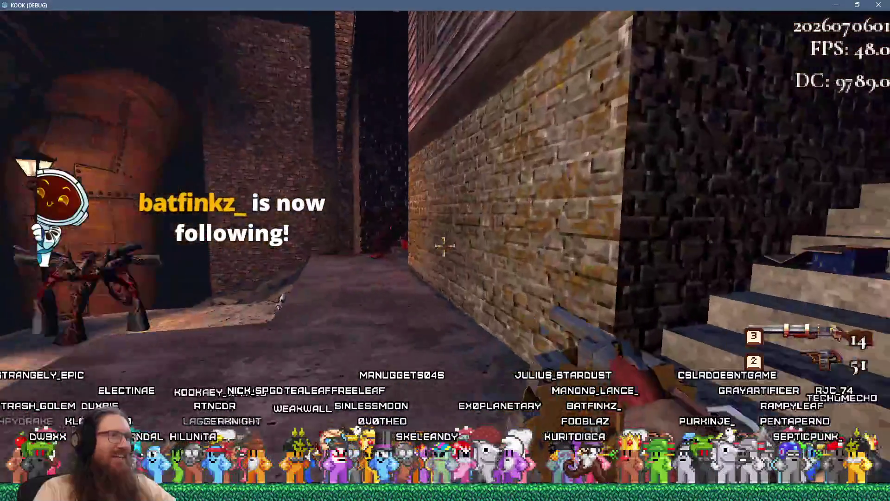
{"action": "left_click", "coordinate": [444, 245]}
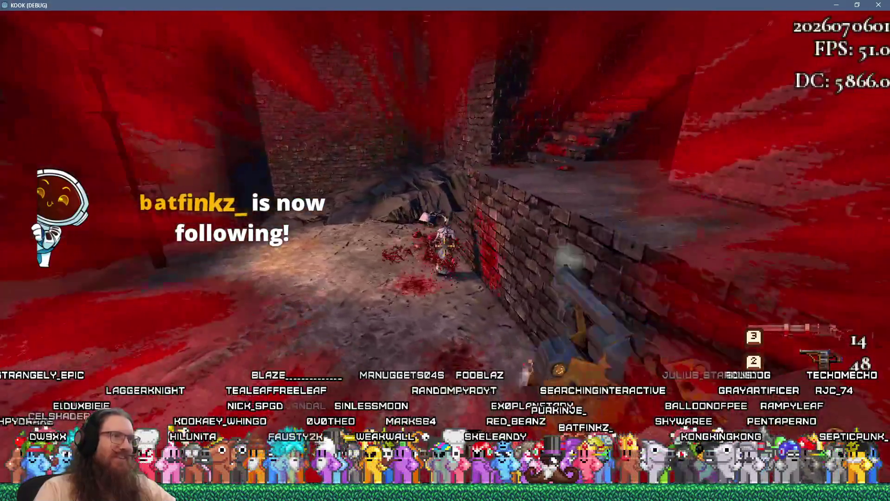
{"action": "left_click", "coordinate": [444, 246]}
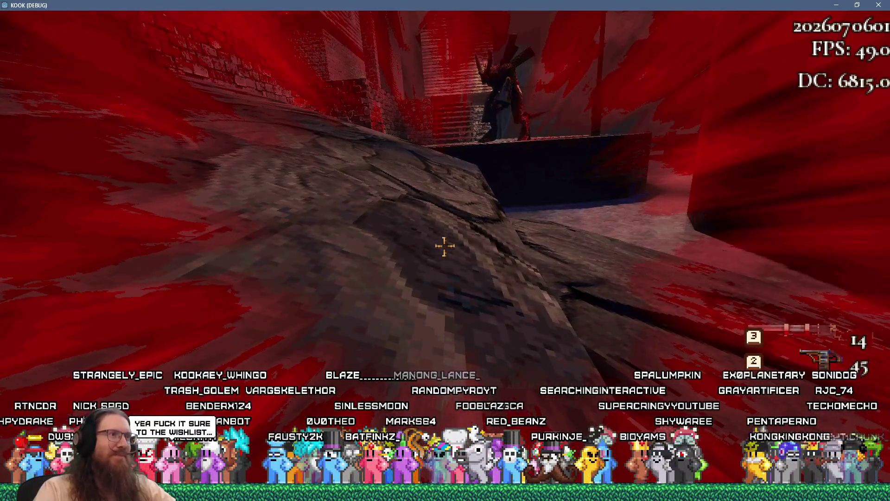
Restart again, shoot the dock barrel and enemies with the revolver, then switch to the rifle.
{"action": "left_click", "coordinate": [446, 285]}
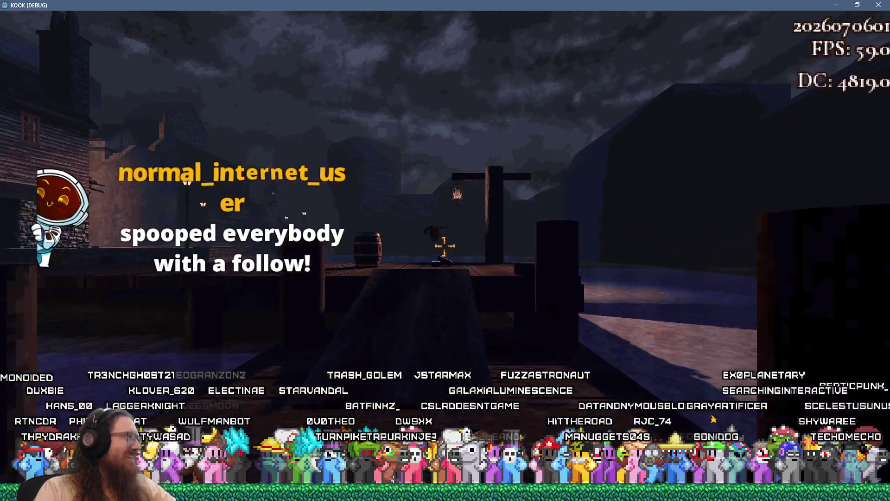
{"action": "key", "text": "2"}
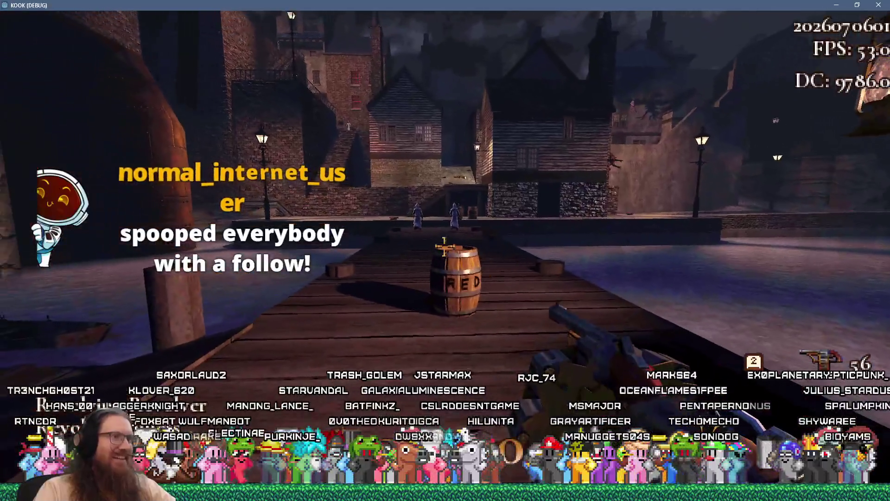
{"action": "left_click", "coordinate": [444, 246]}
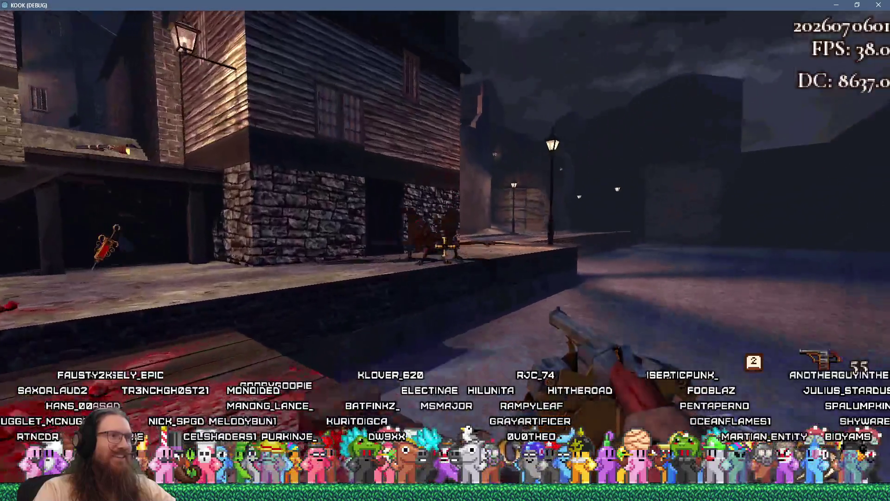
{"action": "left_click", "coordinate": [444, 245]}
{"action": "left_click", "coordinate": [445, 246]}
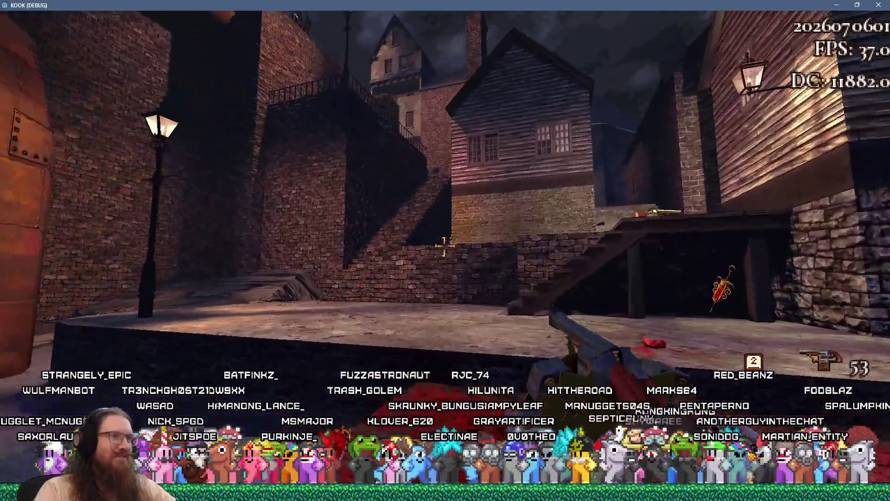
{"action": "left_click", "coordinate": [444, 245]}
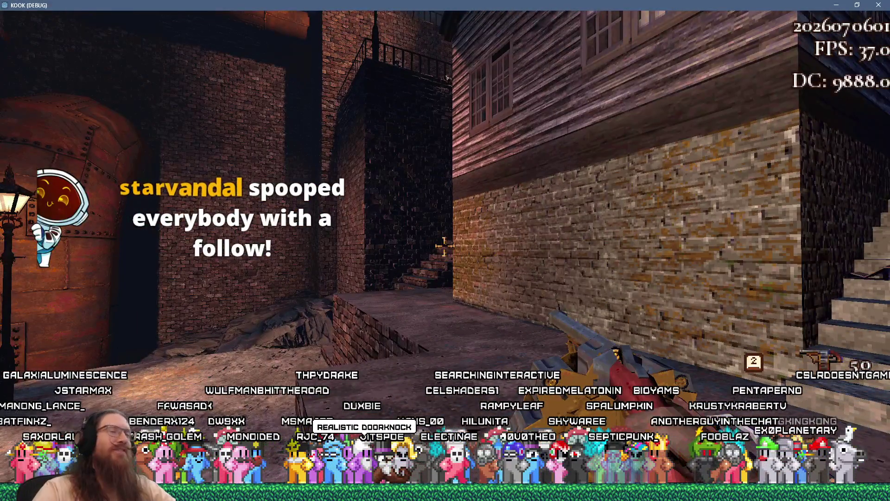
{"action": "key", "text": "3"}
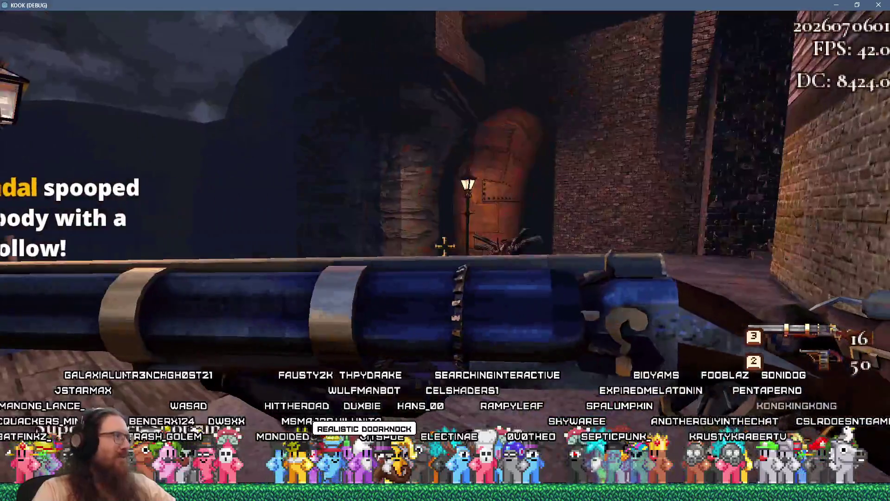
Reload the rifle and fire at the brick corner and the house by the dock.
{"action": "key", "text": "r"}
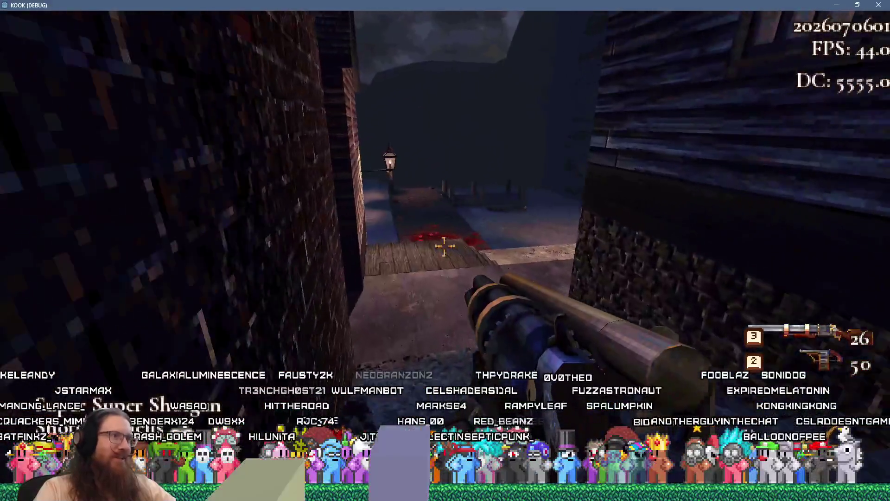
{"action": "left_click", "coordinate": [444, 246]}
{"action": "left_click", "coordinate": [444, 246]}
{"action": "left_click", "coordinate": [444, 246]}
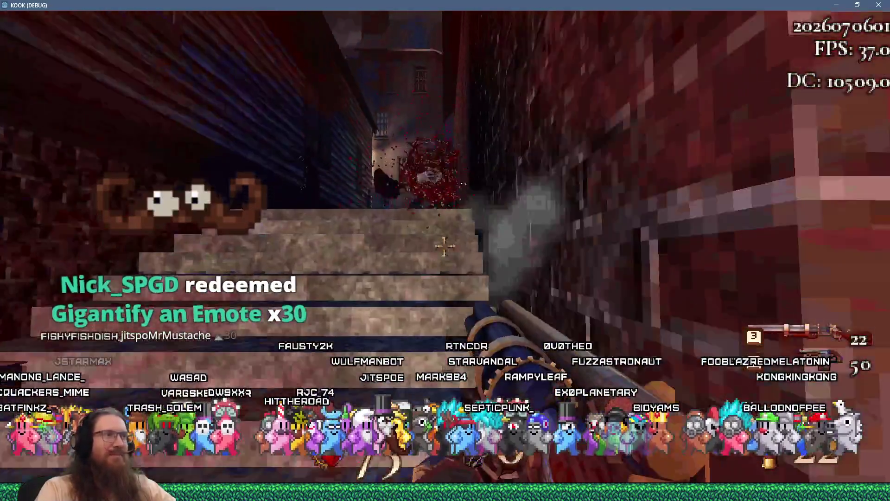
{"action": "left_click", "coordinate": [444, 246]}
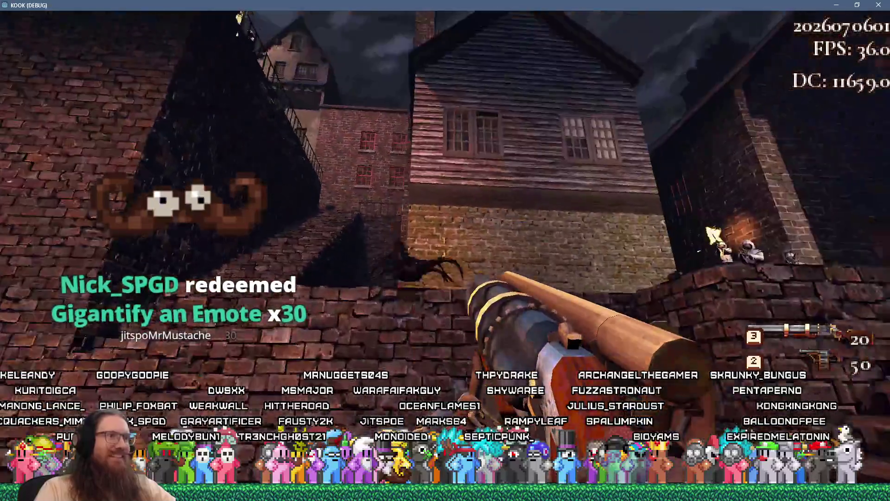
Shoot the spider and cultists in the brick alley by the stairs.
{"action": "left_click", "coordinate": [445, 251]}
{"action": "left_click", "coordinate": [445, 250]}
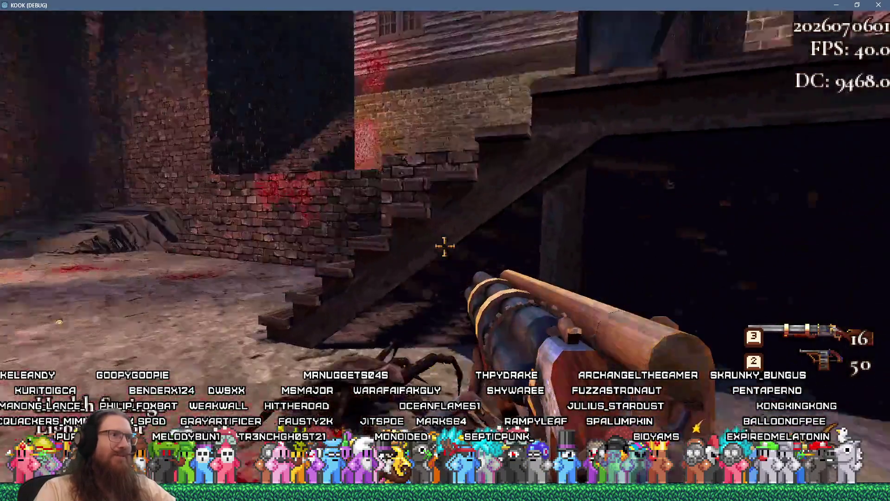
{"action": "left_click", "coordinate": [445, 250]}
{"action": "left_click", "coordinate": [445, 250]}
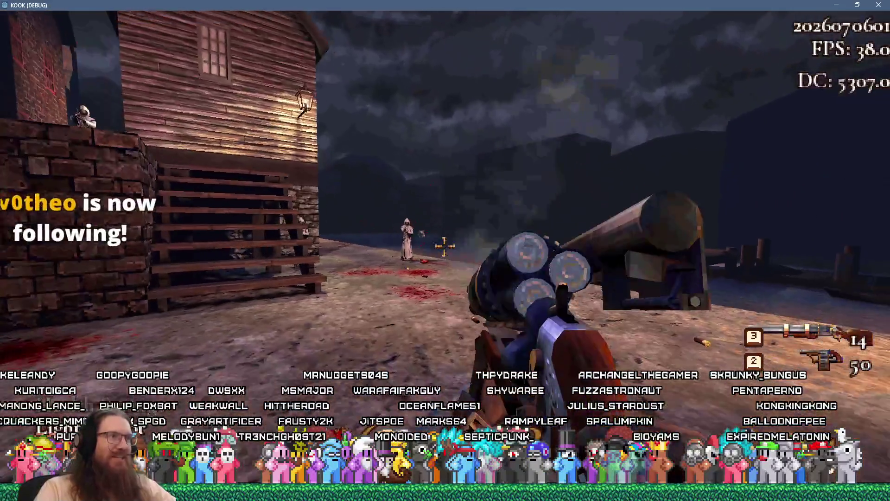
{"action": "left_click", "coordinate": [445, 250]}
{"action": "left_click", "coordinate": [446, 251]}
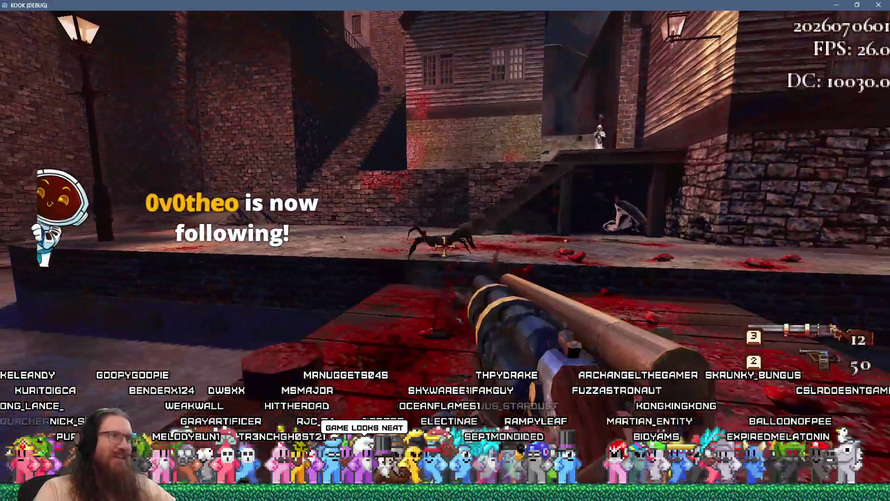
{"action": "left_click", "coordinate": [445, 250]}
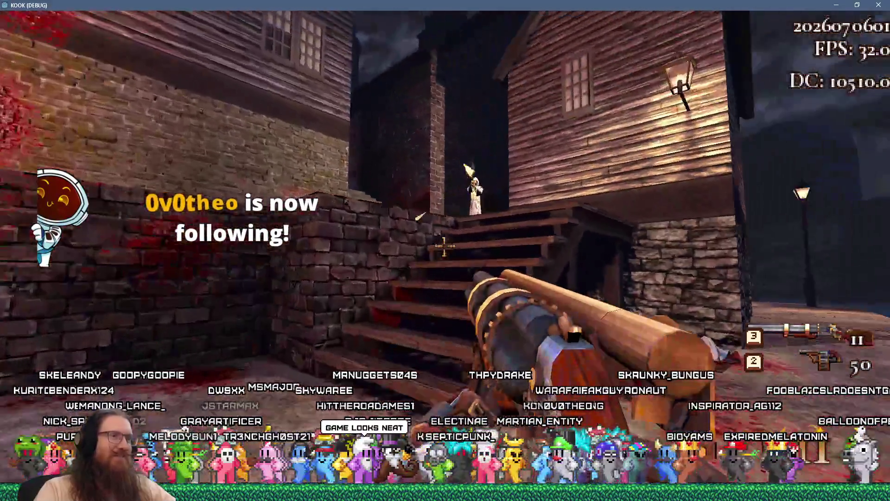
{"action": "left_click", "coordinate": [445, 251]}
Climb the alley stairs collecting Armor Shards, fire down the alley and enter the next one.
{"action": "key", "text": "w"}
{"action": "key", "text": "w"}
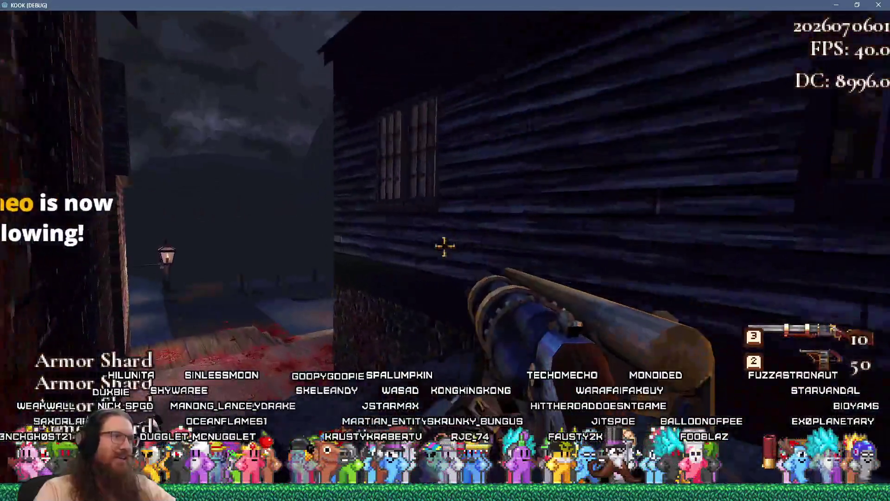
{"action": "key", "text": "w"}
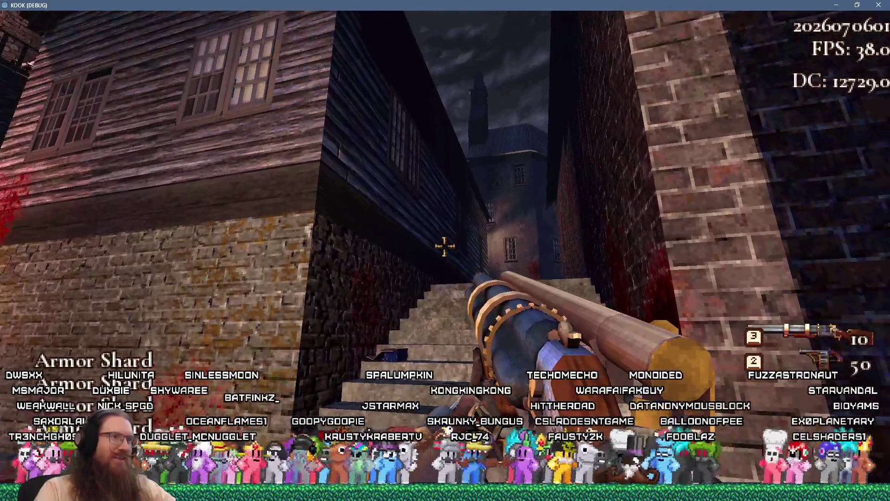
{"action": "key", "text": "w"}
{"action": "key", "text": "w"}
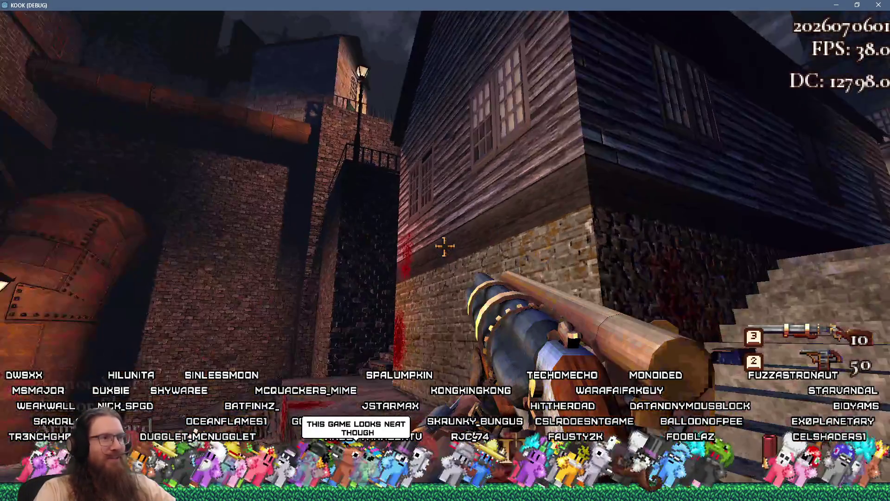
{"action": "key", "text": "w"}
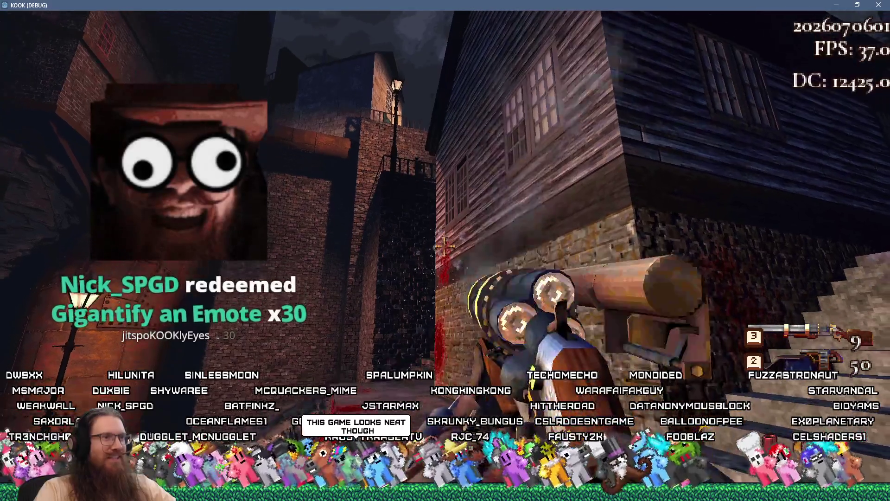
{"action": "key", "text": "w"}
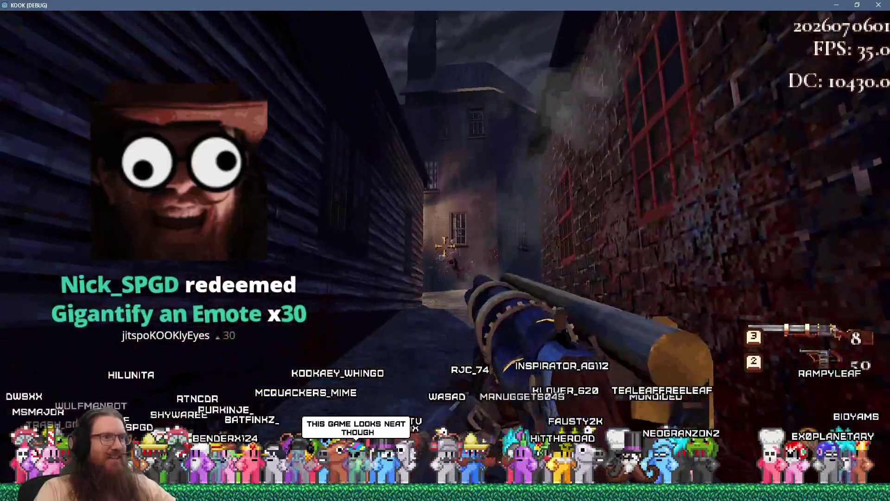
{"action": "left_click", "coordinate": [444, 246]}
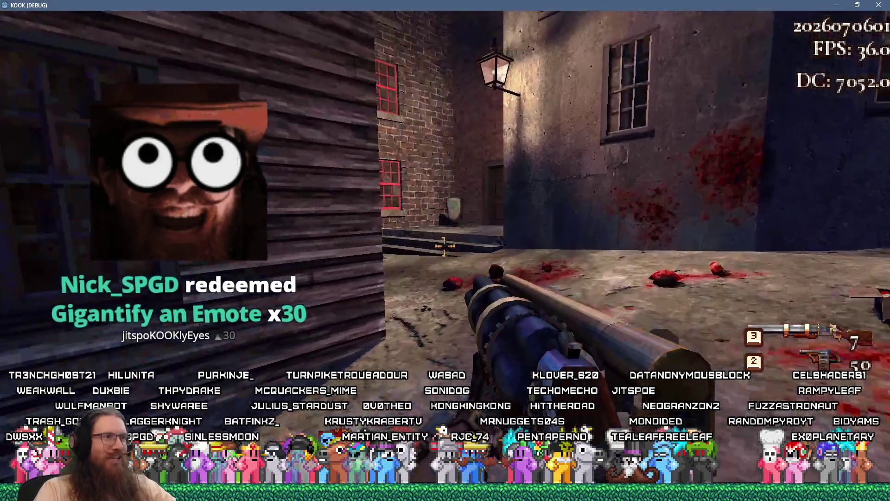
{"action": "left_click", "coordinate": [444, 246]}
{"action": "key", "text": "w"}
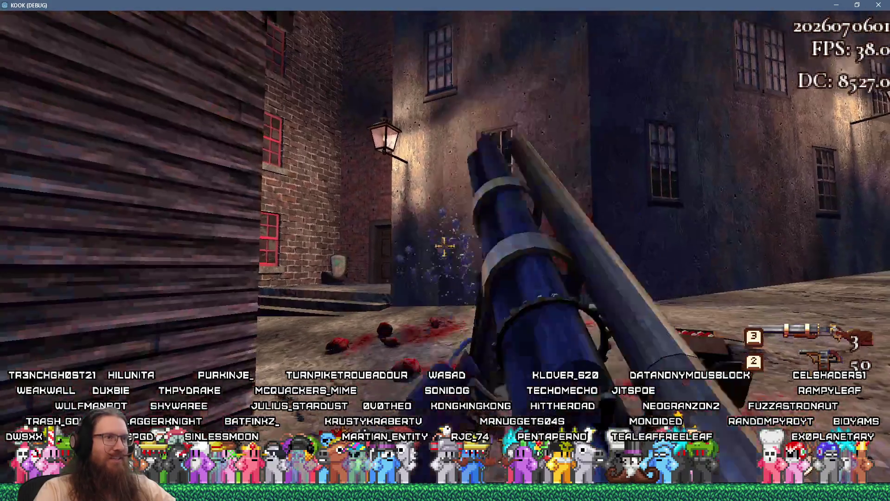
{"action": "key", "text": "w"}
{"action": "key", "text": "w"}
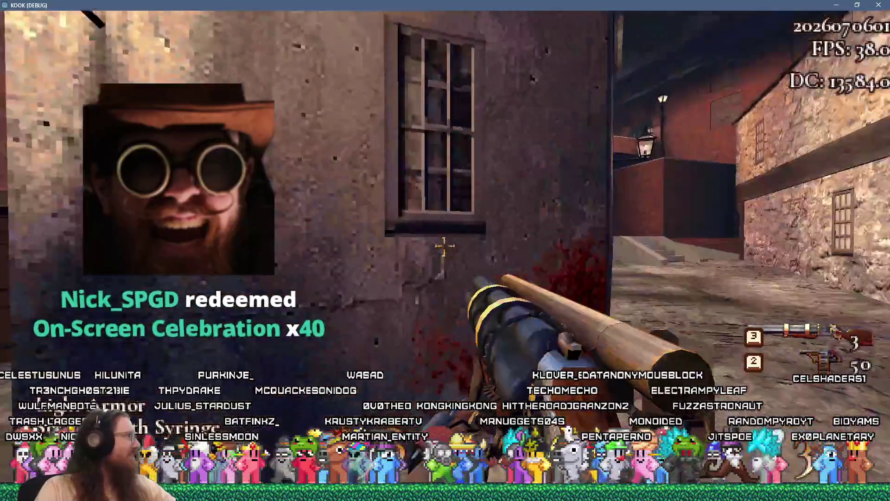
Run through the bridge street, lamp-lit alley and cobbled square to the brick building's stairs.
{"action": "key", "text": "w"}
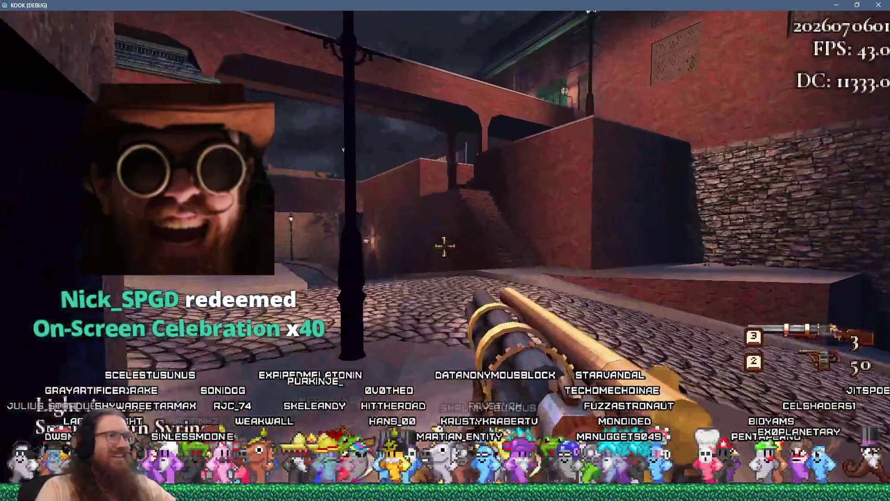
{"action": "key", "text": "w"}
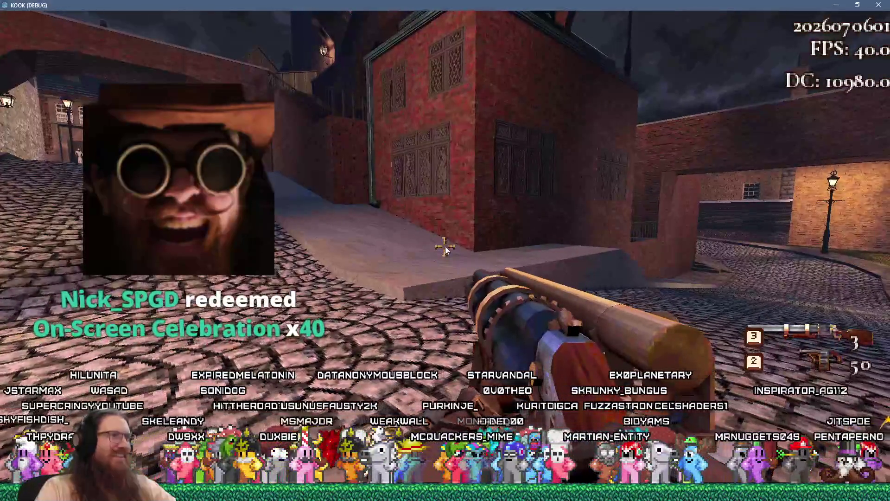
{"action": "key", "text": "w"}
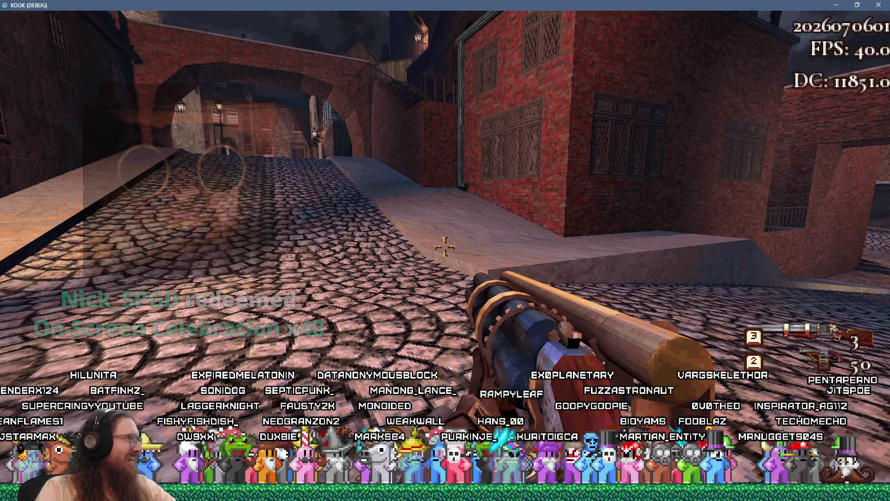
{"action": "key", "text": "w"}
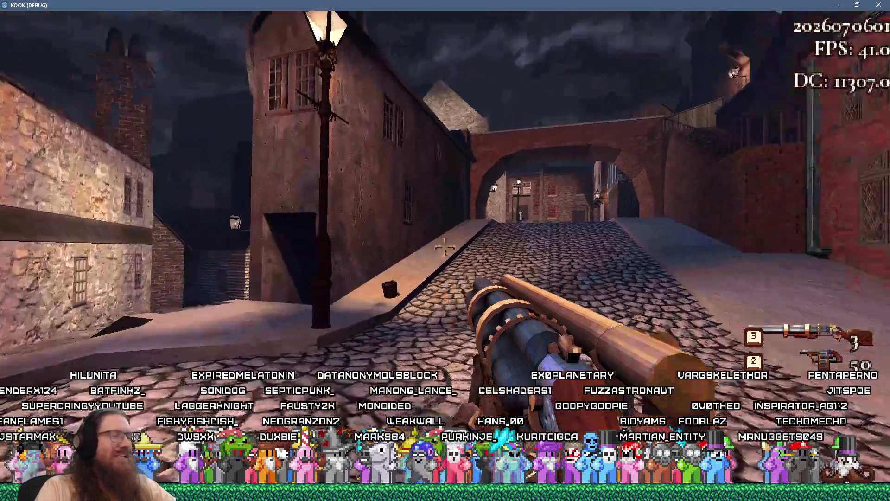
{"action": "key", "text": "w"}
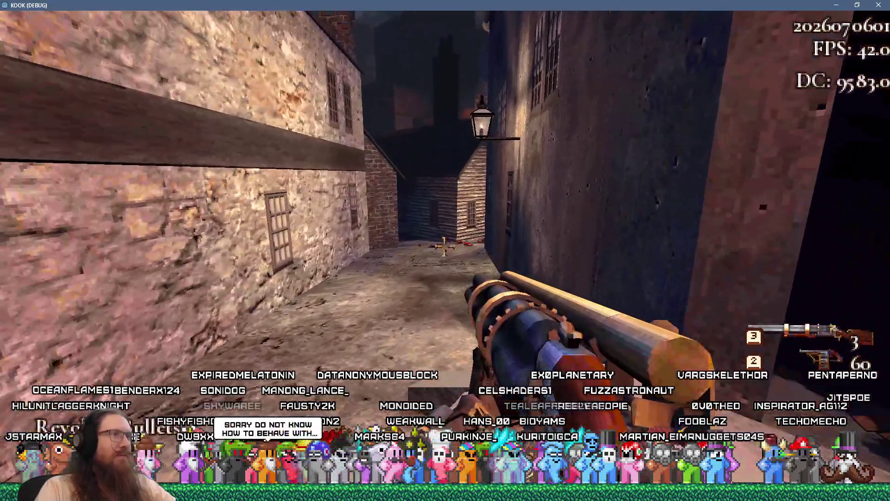
{"action": "key", "text": "w"}
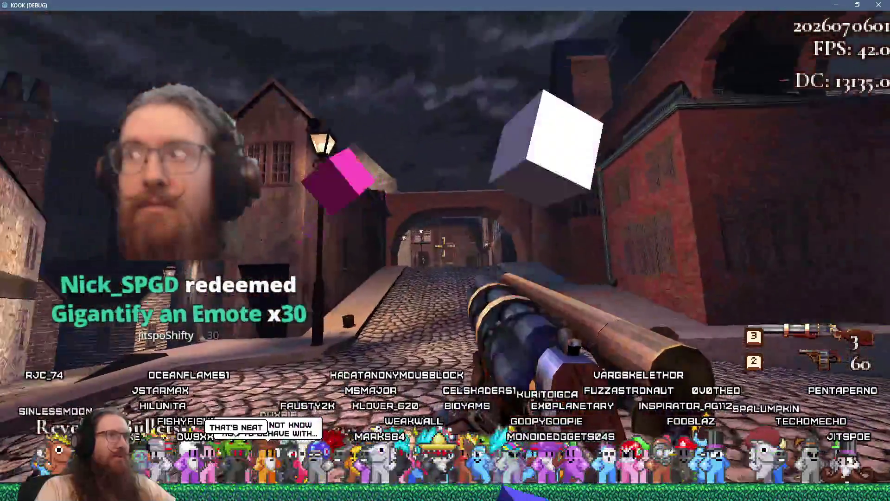
{"action": "key", "text": "w"}
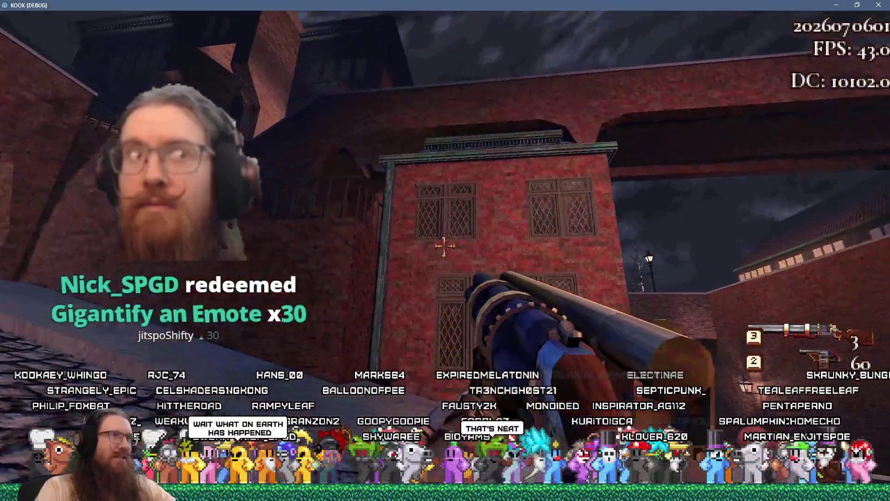
{"action": "key", "text": "w"}
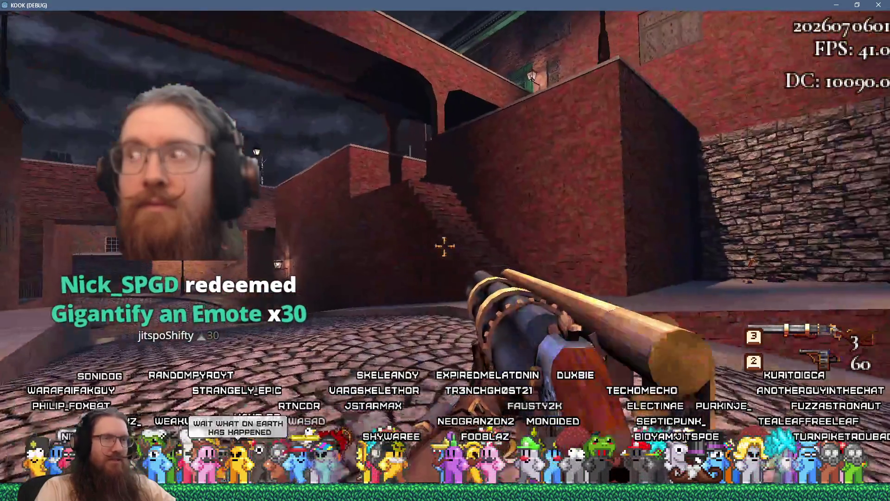
{"action": "key", "text": "w"}
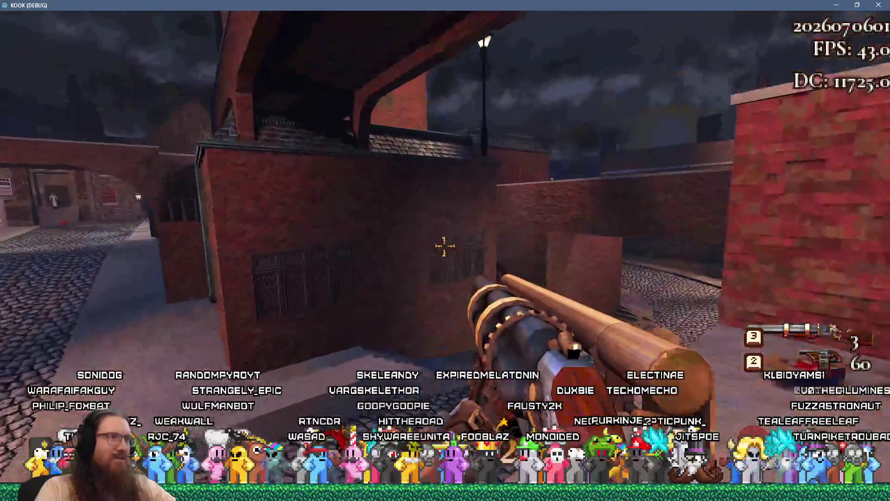
Climb onto the rooftop walkway, reload the shotgun and shoot the rooftop cultist.
{"action": "key", "text": "w"}
{"action": "key", "text": "r"}
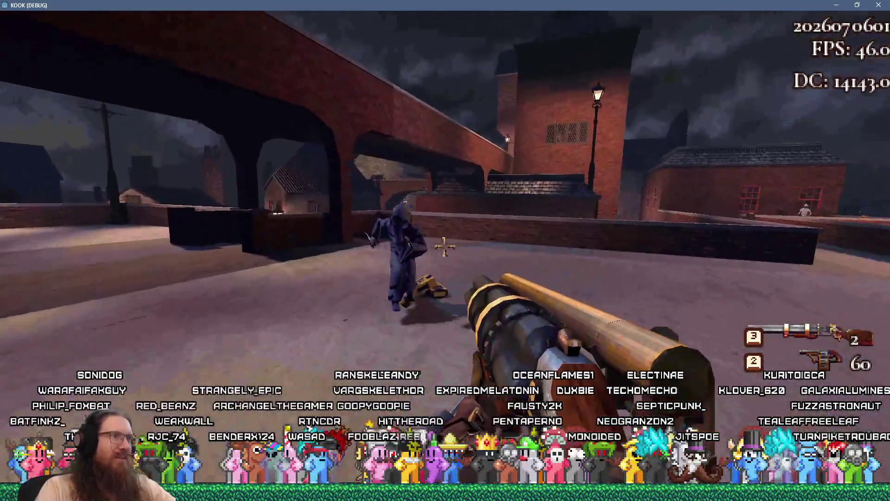
{"action": "left_click", "coordinate": [445, 246]}
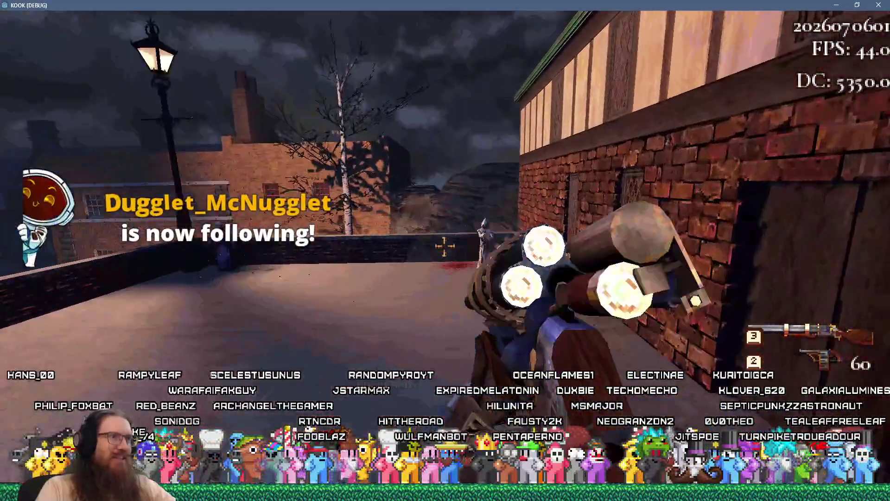
{"action": "left_click", "coordinate": [445, 246]}
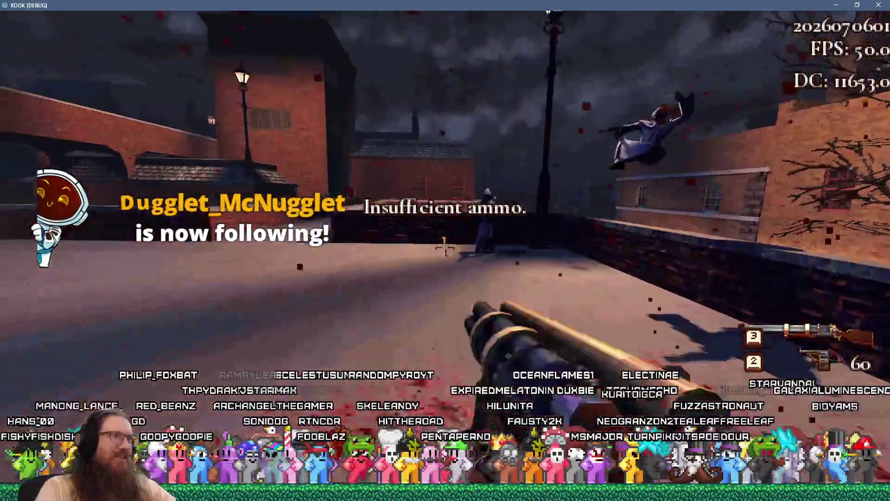
{"action": "key", "text": "w"}
{"action": "key", "text": "w"}
{"action": "key", "text": "w"}
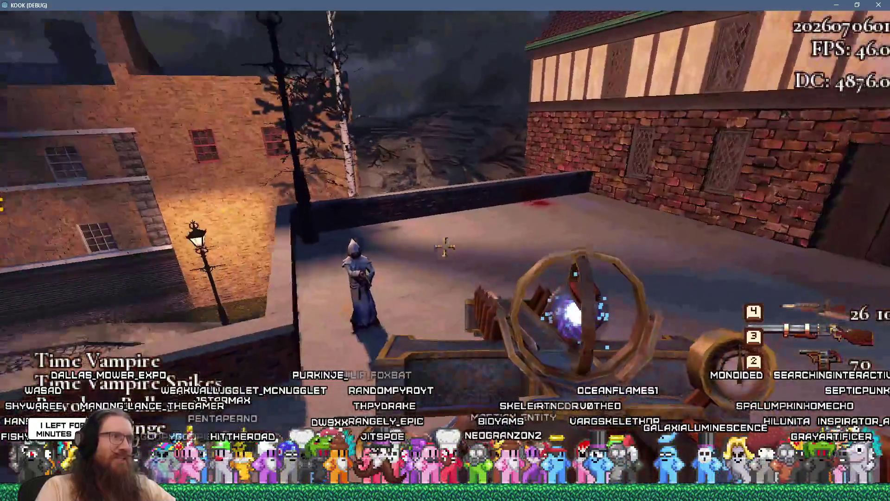
Unleash a time dome and fire the orb weapon at the building and purple-tinted alley.
{"action": "left_click", "coordinate": [445, 246]}
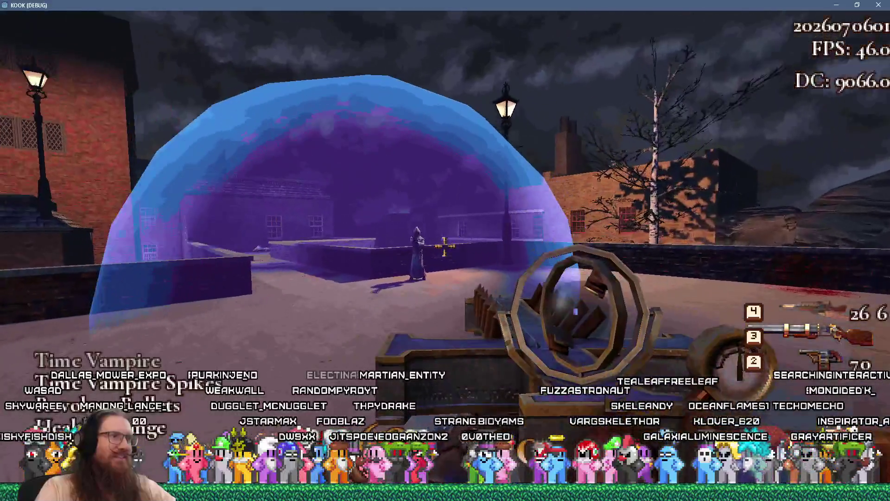
{"action": "key", "text": "w"}
{"action": "left_click", "coordinate": [444, 247]}
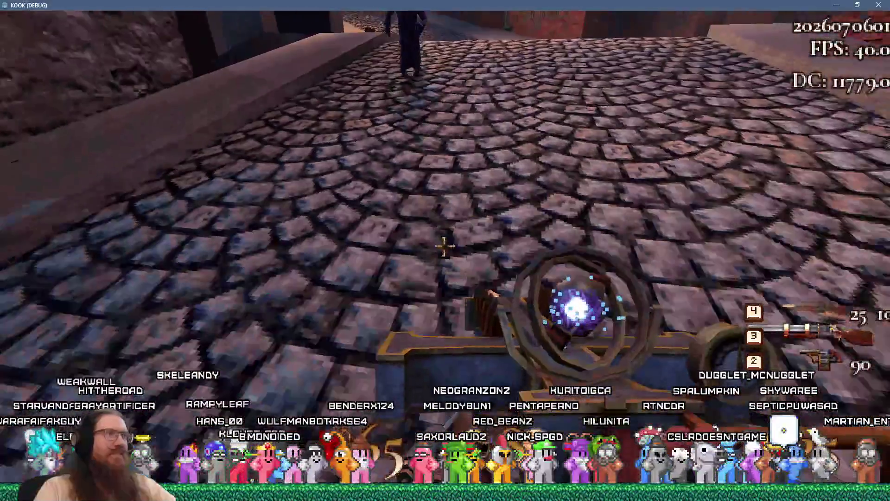
{"action": "left_click", "coordinate": [444, 246]}
{"action": "left_click", "coordinate": [445, 246]}
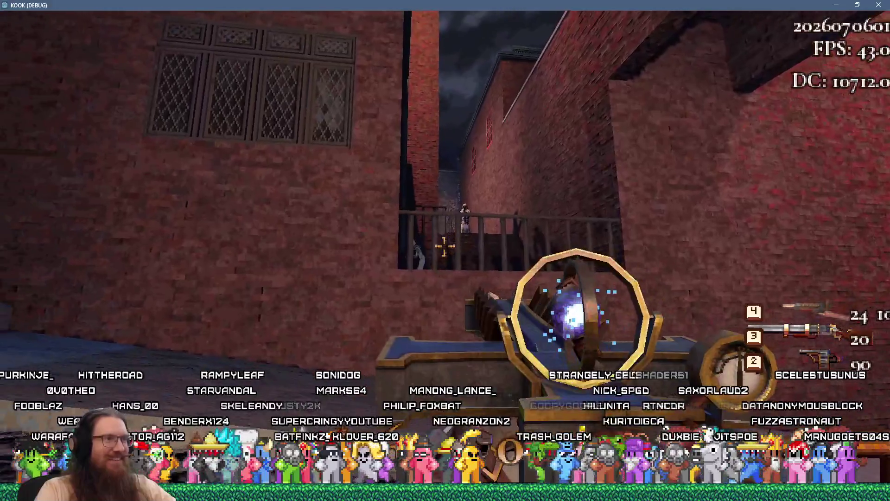
Cast another time dome, blast the balcony enemies and shoot cultists in the square.
{"action": "left_click", "coordinate": [444, 246]}
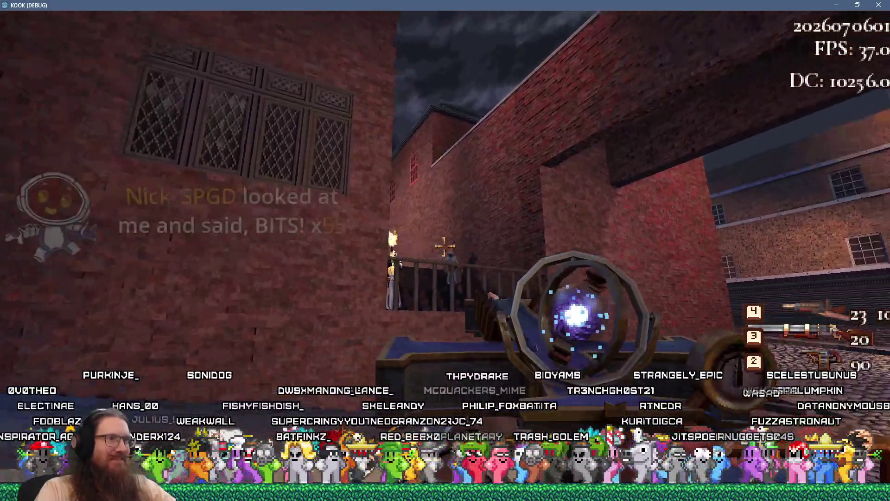
{"action": "right_click", "coordinate": [444, 246]}
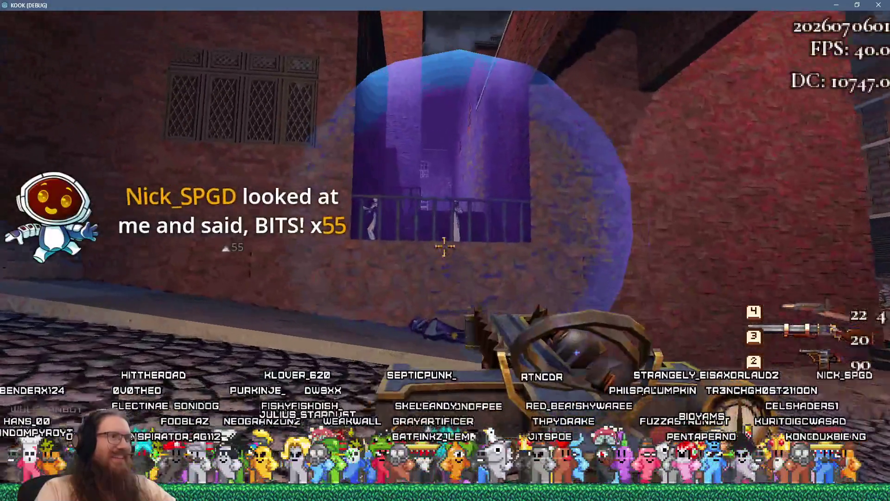
{"action": "left_click", "coordinate": [444, 246]}
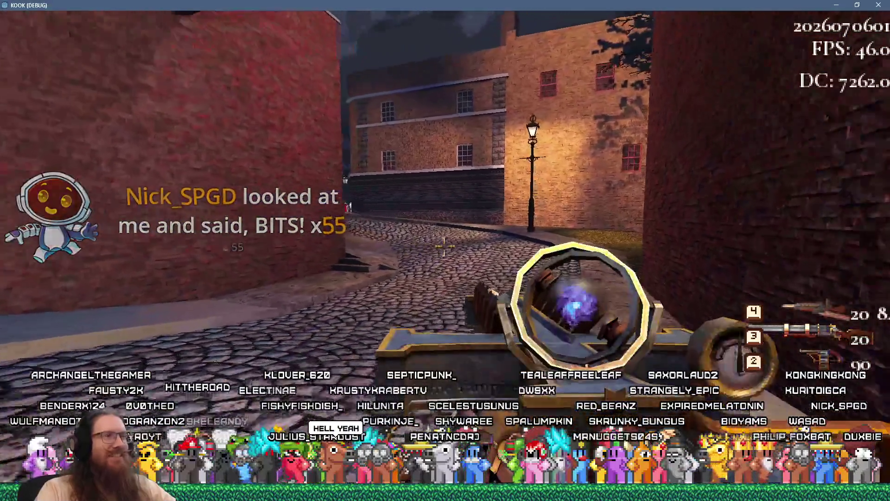
{"action": "key", "text": "w"}
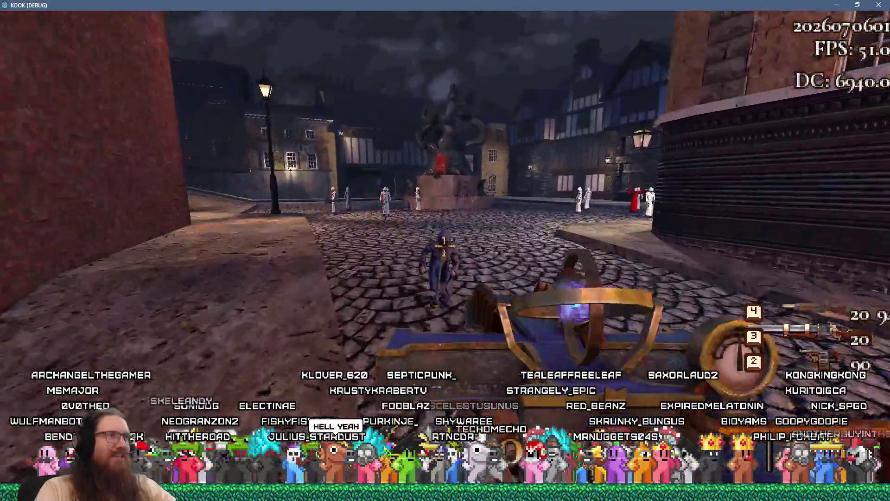
{"action": "left_click", "coordinate": [443, 247]}
{"action": "key", "text": "w"}
{"action": "left_click", "coordinate": [444, 246]}
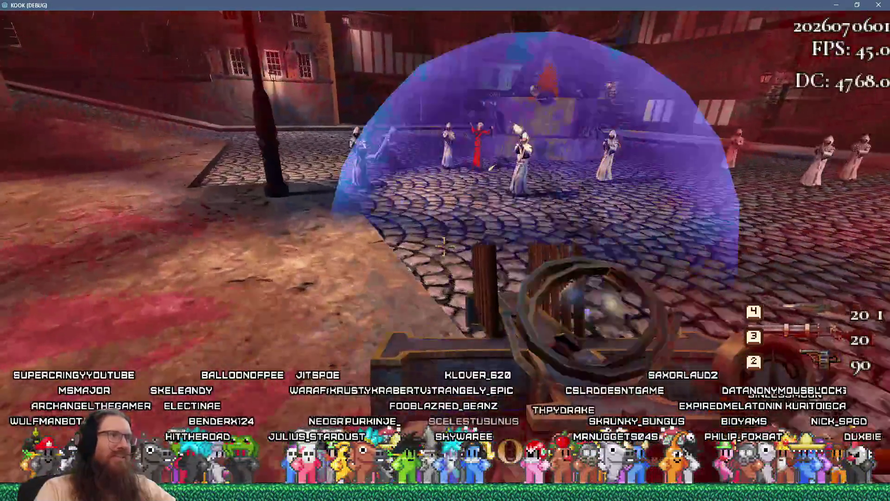
Switch to the spiked launcher and fire at the enemies by the building until shot.
{"action": "key", "text": "4"}
{"action": "left_click", "coordinate": [444, 246]}
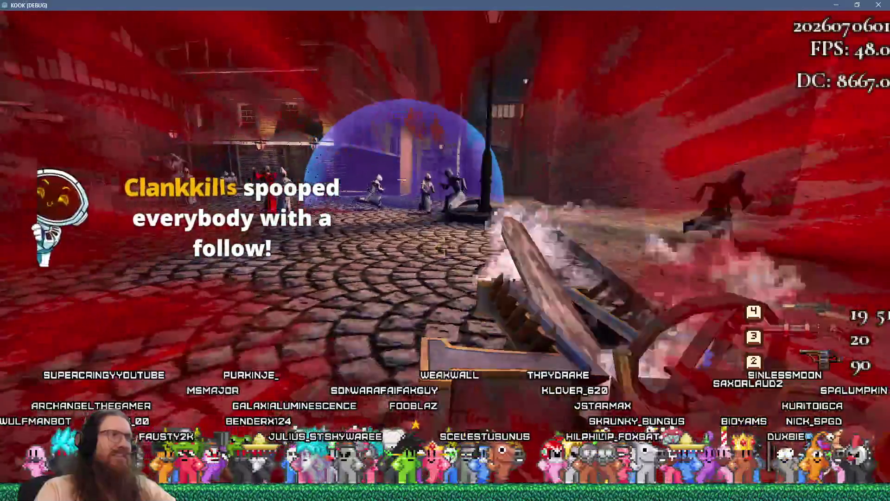
{"action": "left_click", "coordinate": [444, 246]}
{"action": "left_click", "coordinate": [444, 247]}
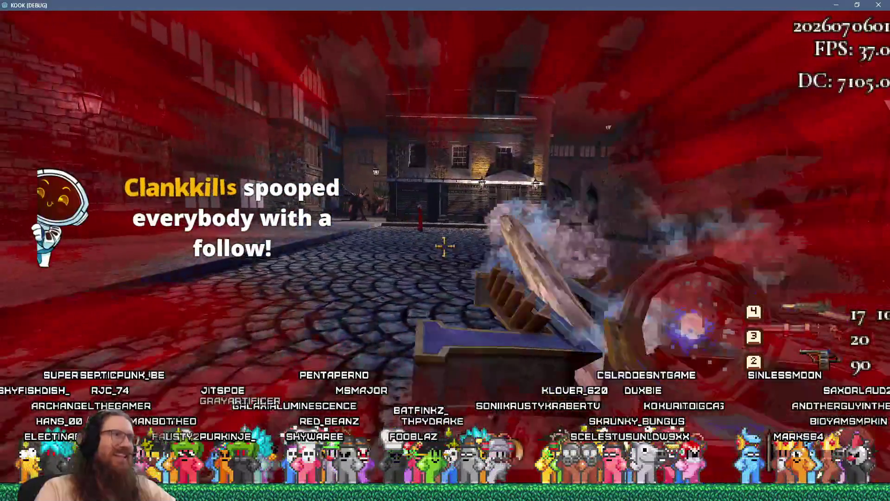
{"action": "left_click", "coordinate": [445, 246]}
{"action": "key", "text": "w"}
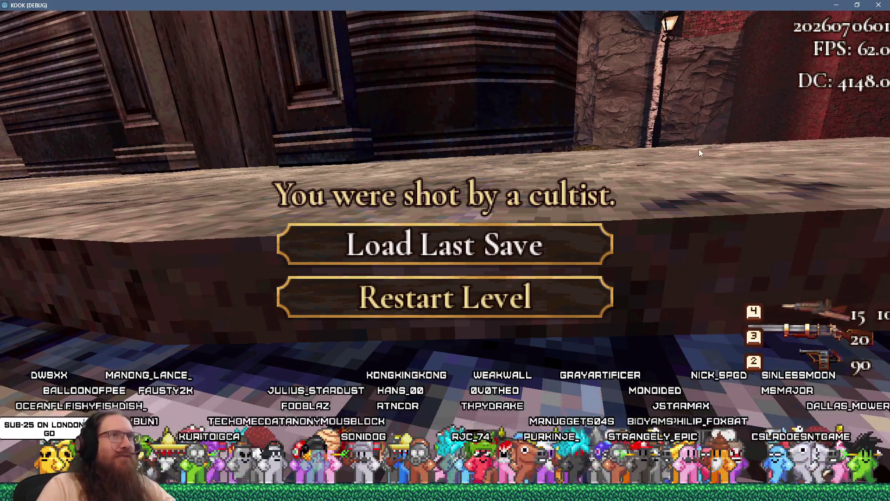
Bring up the pause menu over the death screen, then flip to the Godot editor and back.
{"action": "key", "text": "Escape"}
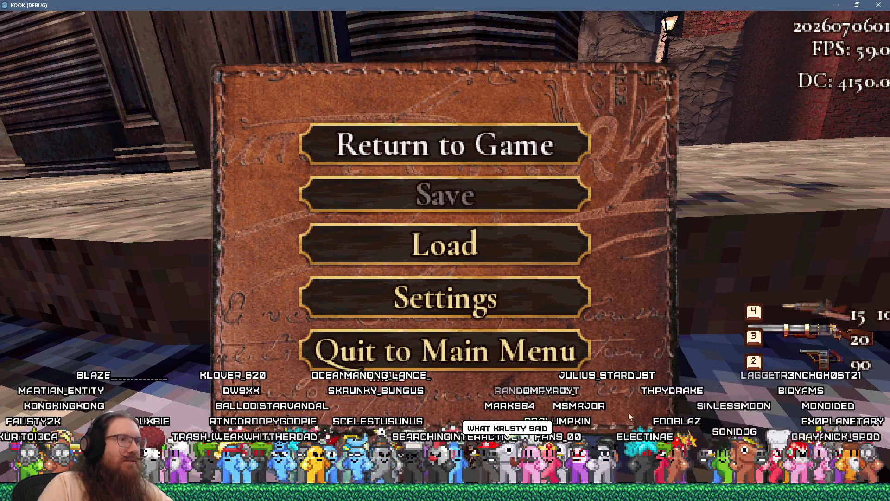
{"action": "key", "text": "alt+Tab"}
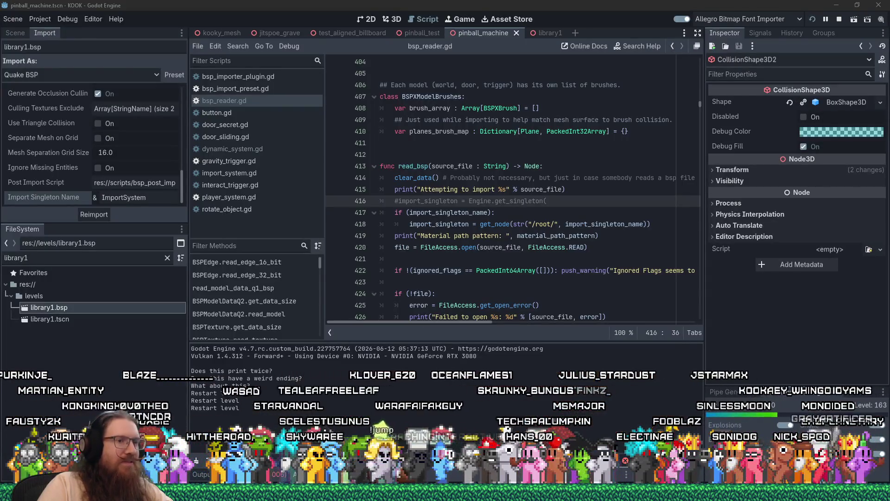
{"action": "key", "text": "alt+Tab"}
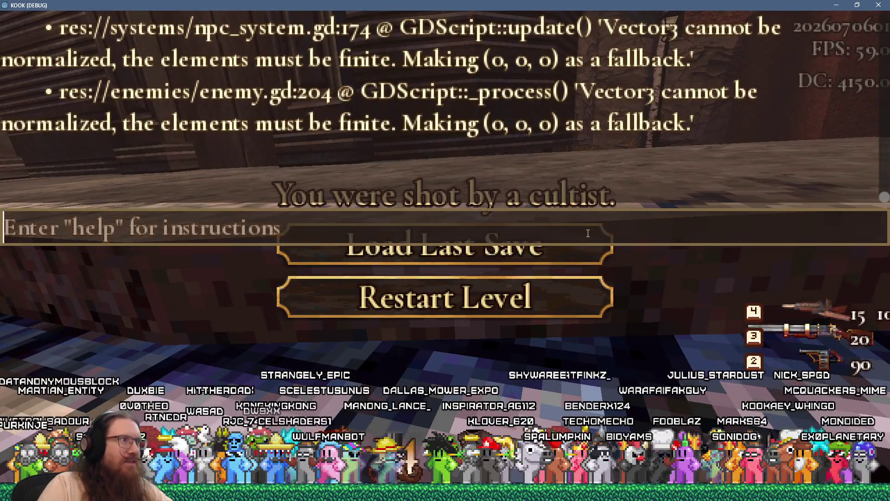
Run 'map dear_escher' in the console to load the starry portal walkway level.
{"action": "type", "text": "map ed"}
{"action": "key", "text": "BackSpace"}
{"action": "key", "text": "BackSpace"}
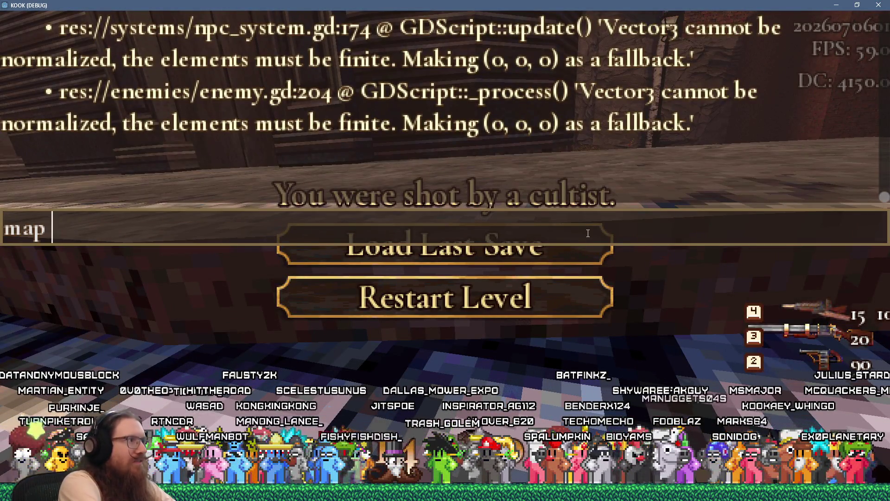
{"action": "type", "text": "dear_escher"}
{"action": "key", "text": "Return"}
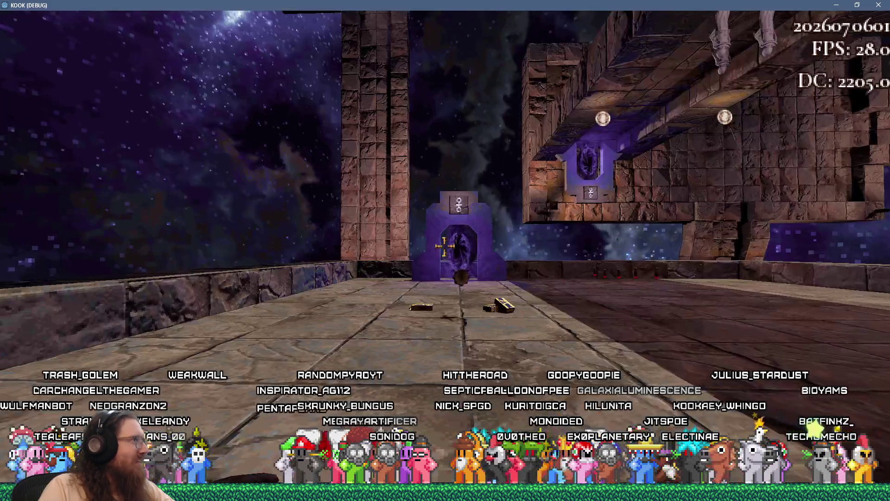
Cross the floating stone walkways, shoot the demon, and enter the portal into the dark stairwell.
{"action": "key", "text": "w"}
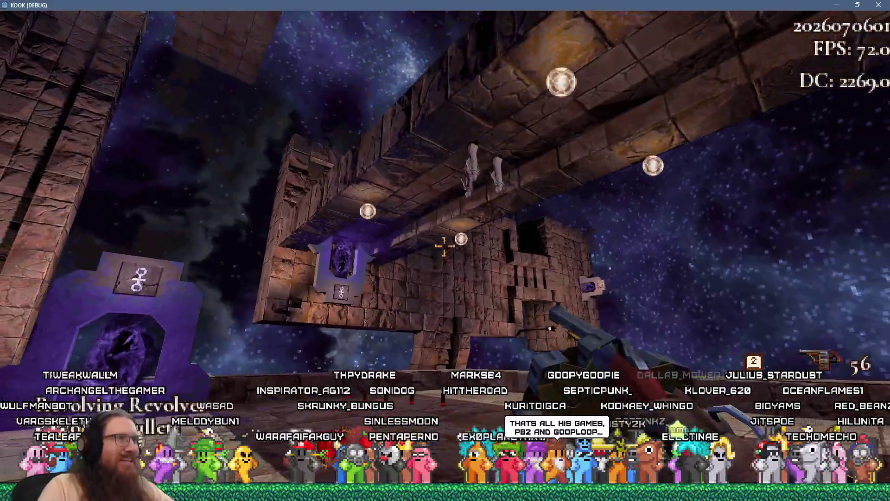
{"action": "key", "text": "s"}
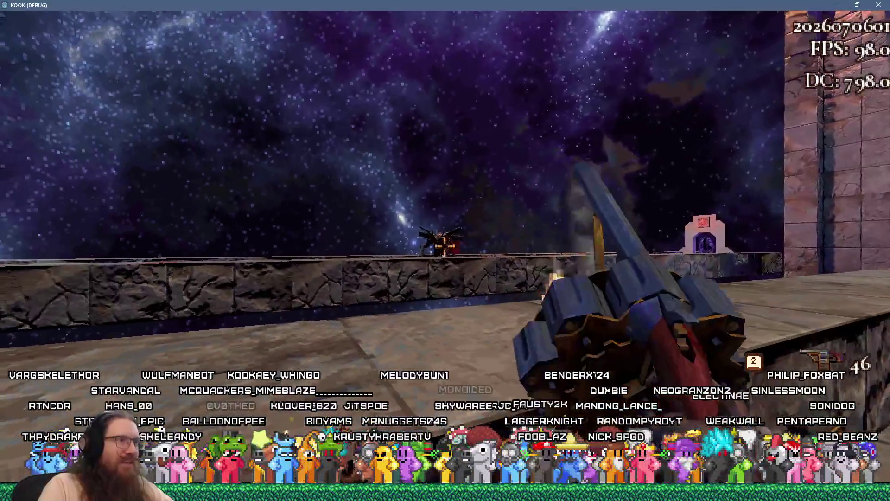
{"action": "left_click", "coordinate": [444, 246]}
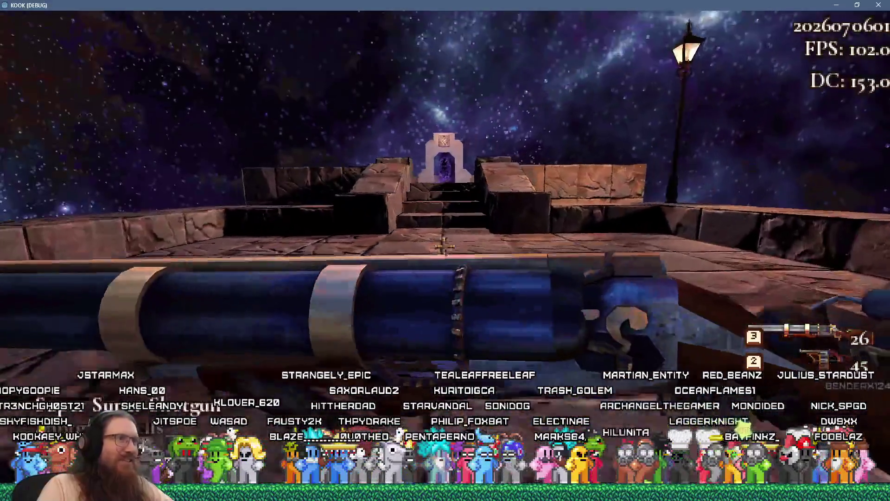
{"action": "key", "text": "w"}
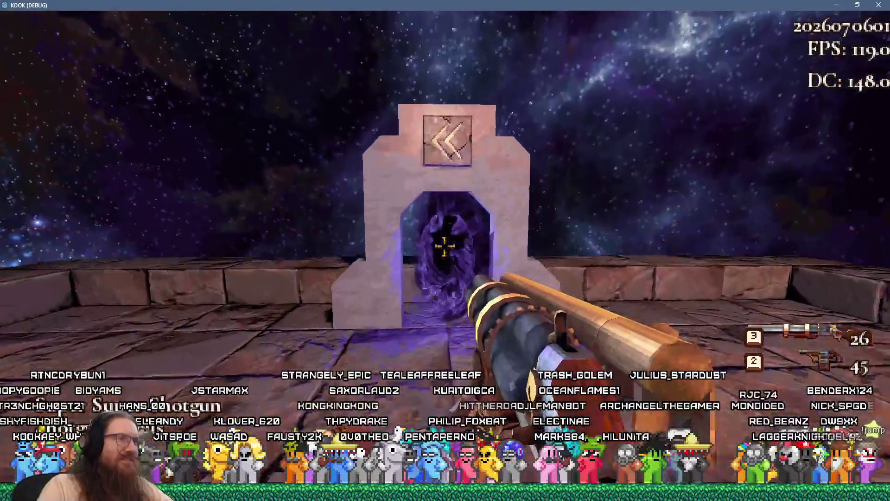
Head into the lit staircase hall and shoot the smashmonster until it kills the player.
{"action": "key", "text": "w"}
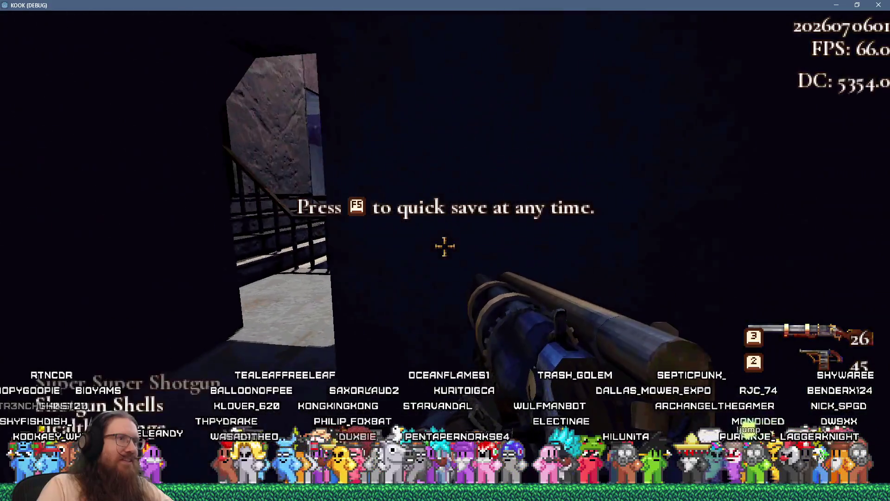
{"action": "key", "text": "w"}
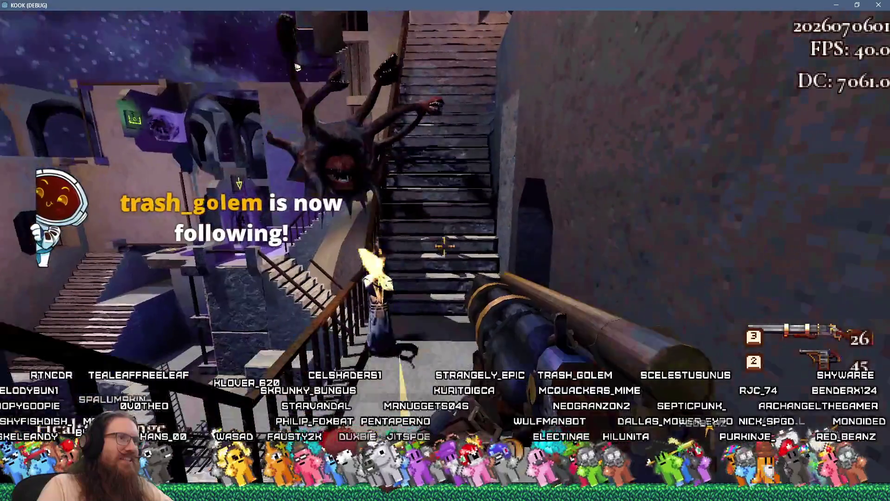
{"action": "left_click", "coordinate": [444, 246]}
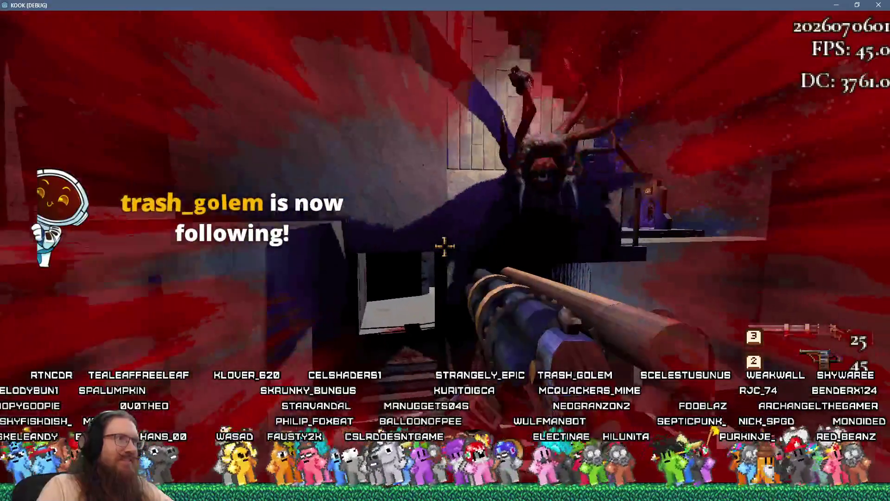
{"action": "left_click", "coordinate": [444, 246]}
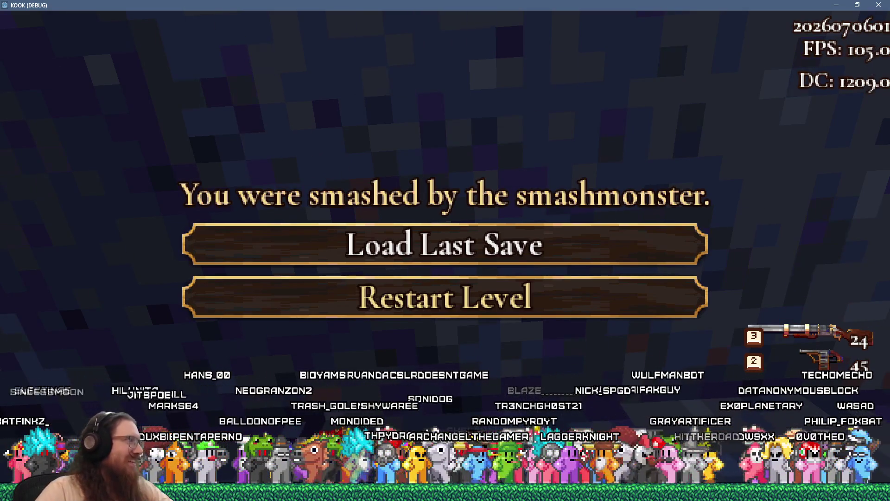
Return from the editor to the death screen and restart the dear_escher level.
{"action": "key", "text": "F8"}
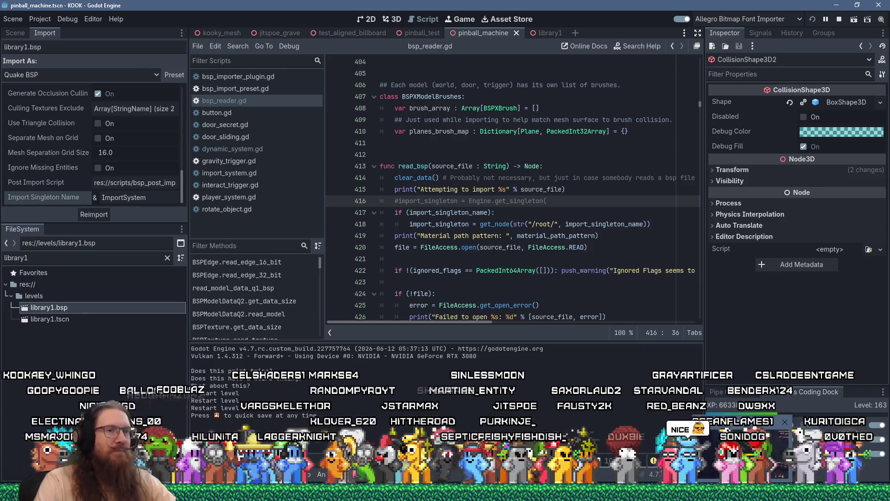
{"action": "key", "text": "alt+Tab"}
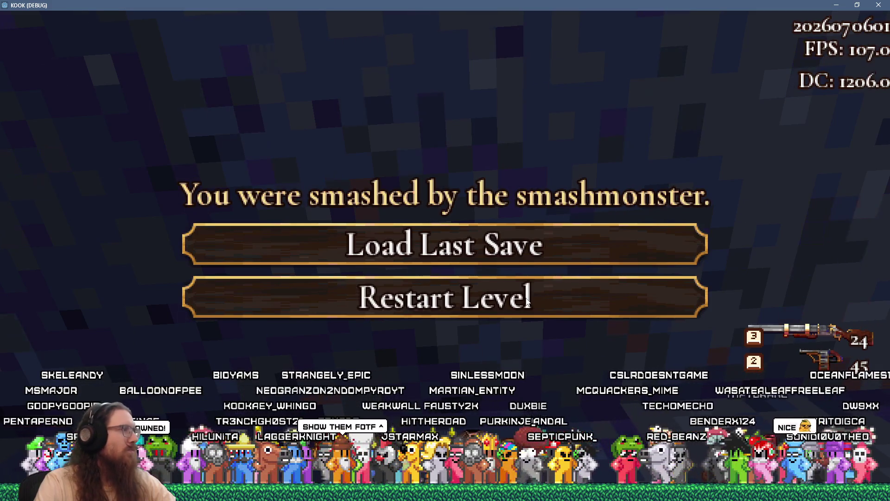
{"action": "left_click", "coordinate": [528, 303]}
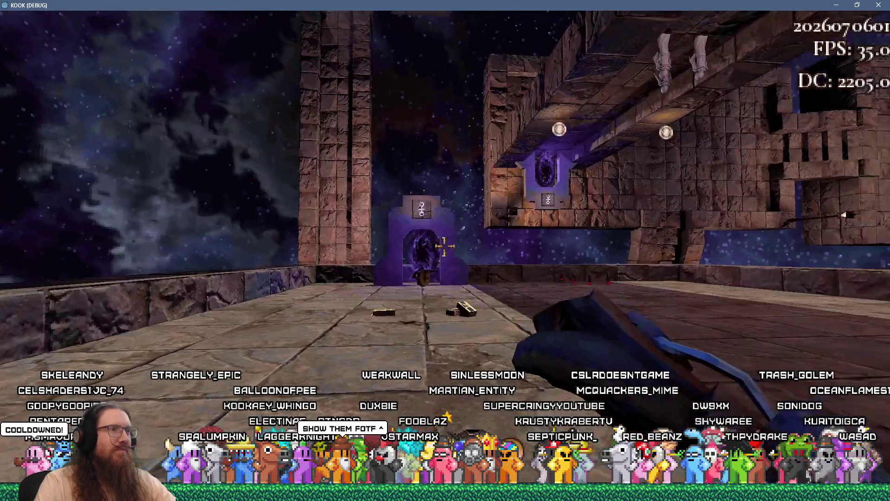
Enter the 'quit' console command to end the KOOK debug run, then bring the browser forward.
{"action": "type", "text": "quit"}
{"action": "key", "text": "Return"}
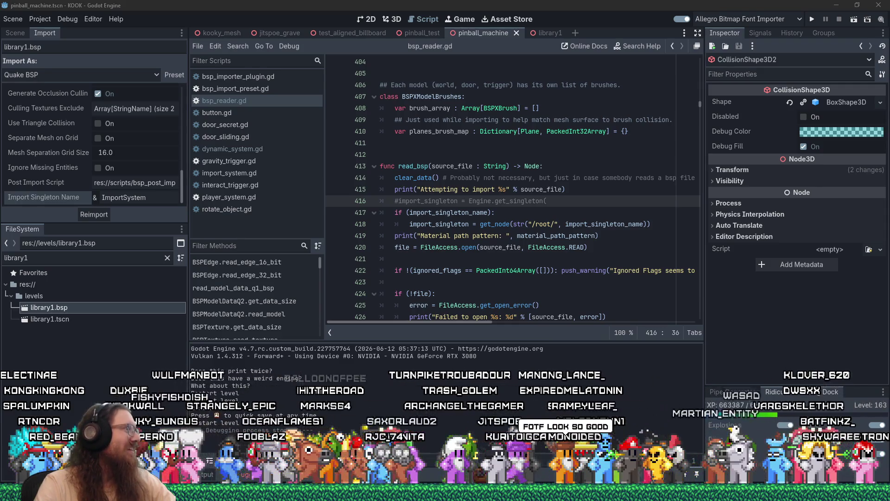
{"action": "key", "text": "alt+Tab"}
Maximize the browser, watch the video fullscreen, then exit fullscreen and close Firefox.
{"action": "left_click_drag", "start_coordinate": [398, 41], "coordinate": [416, 20]}
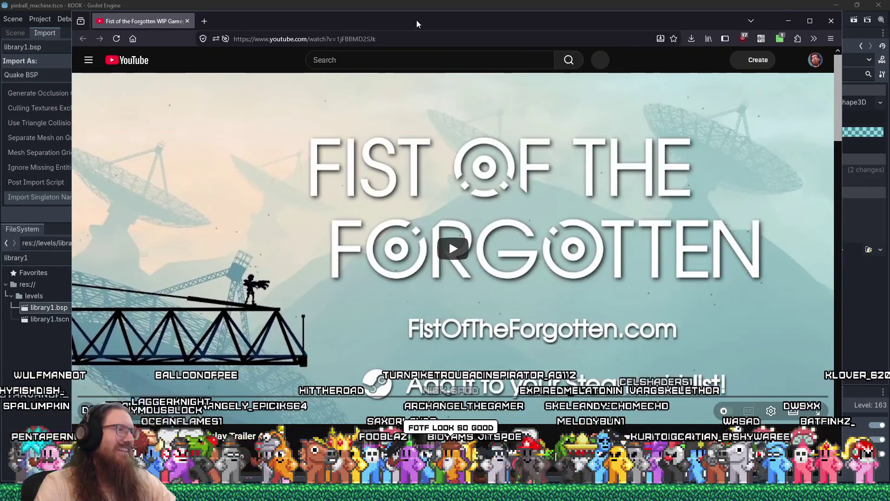
{"action": "double_click", "coordinate": [416, 21]}
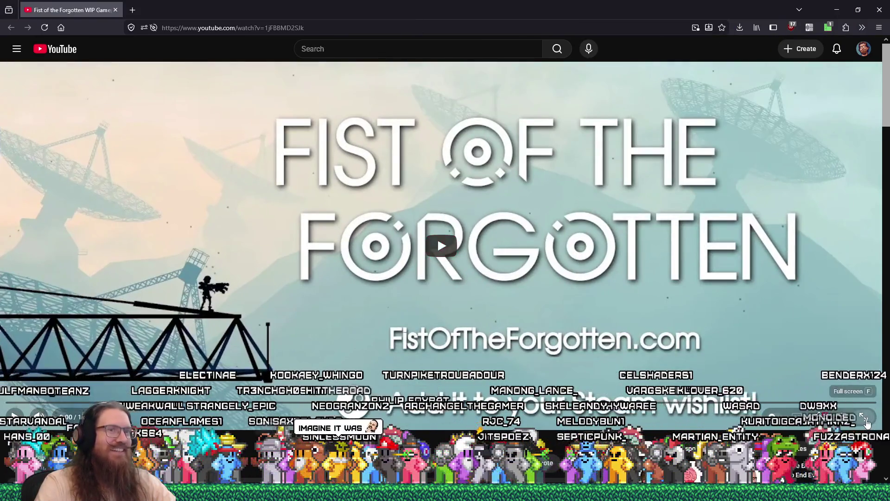
{"action": "left_click", "coordinate": [867, 422]}
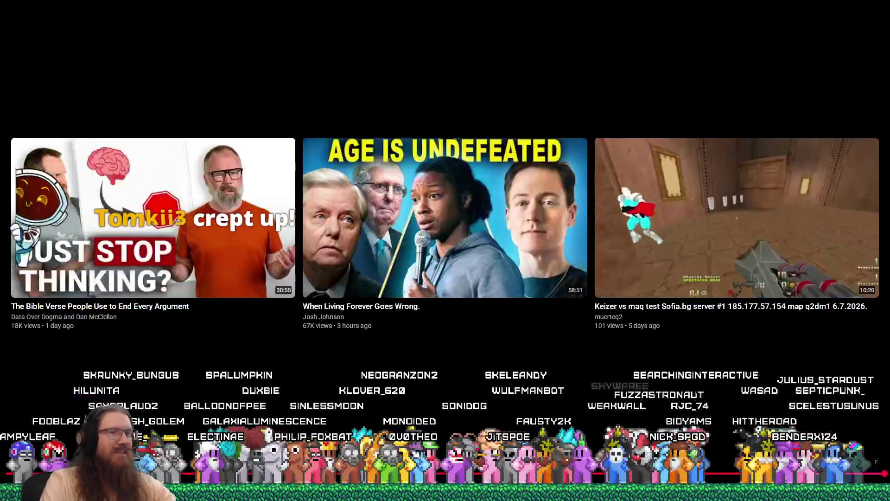
{"action": "key", "text": "Escape"}
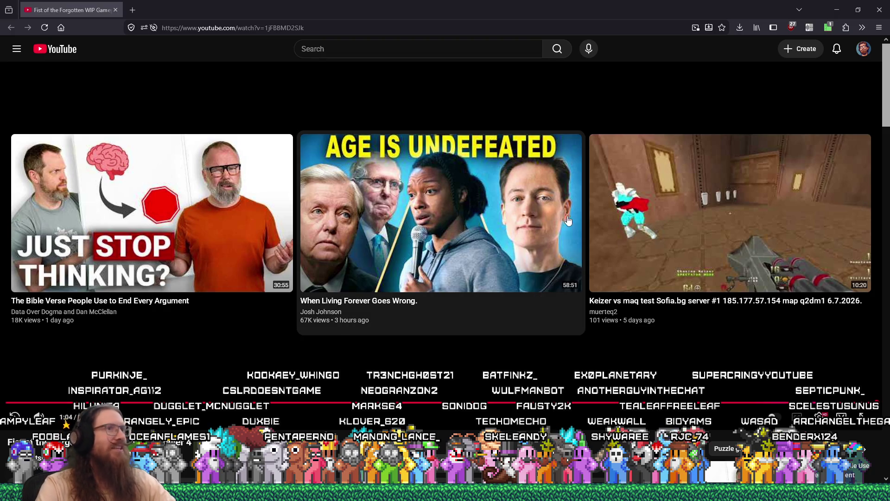
{"action": "left_click", "coordinate": [116, 10]}
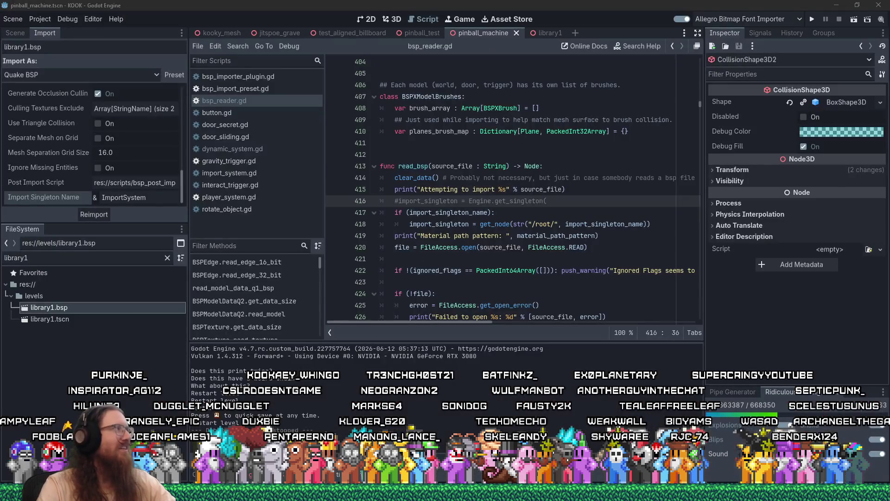
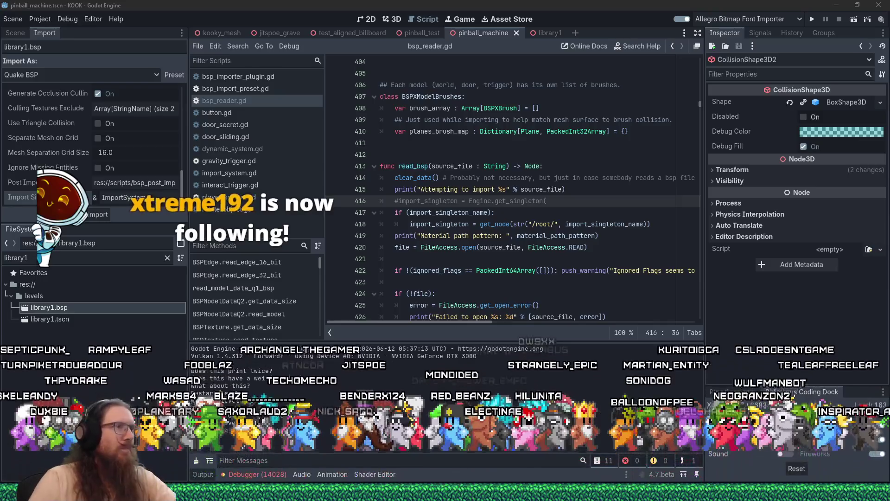
Review lines 416–423 of bsp_reader.gd, briefly switching to another window and back.
{"action": "left_click", "coordinate": [554, 202]}
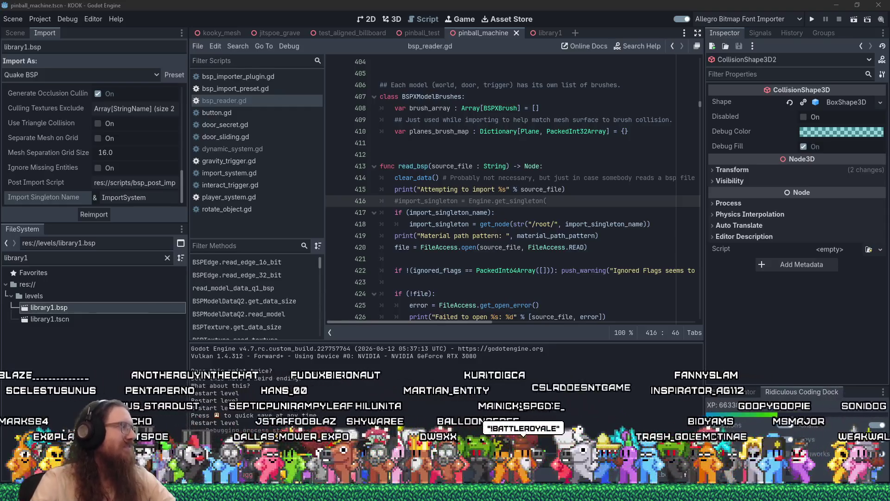
{"action": "left_click", "coordinate": [451, 282]}
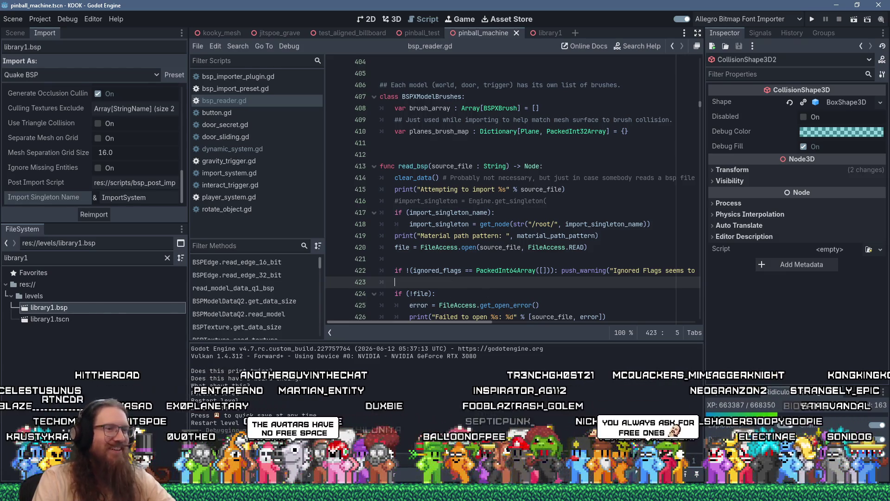
{"action": "key", "text": "alt+Tab"}
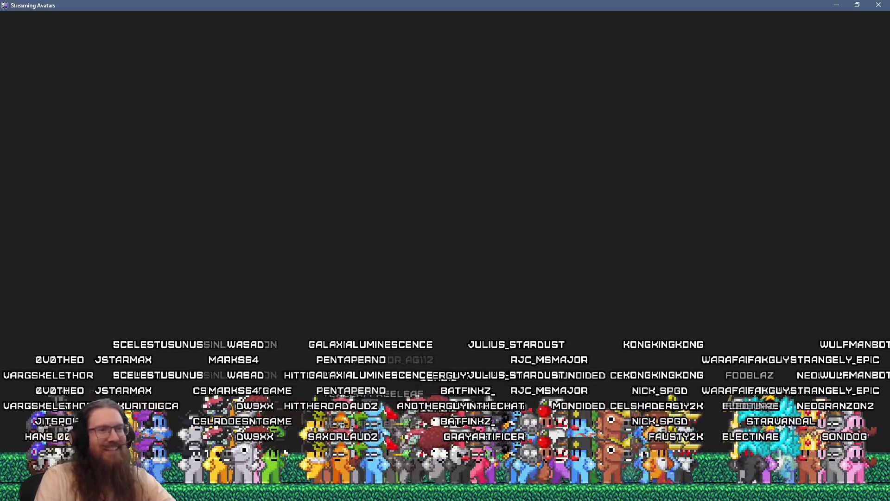
{"action": "key", "text": "alt+Tab"}
{"action": "key", "text": "shift+Tab"}
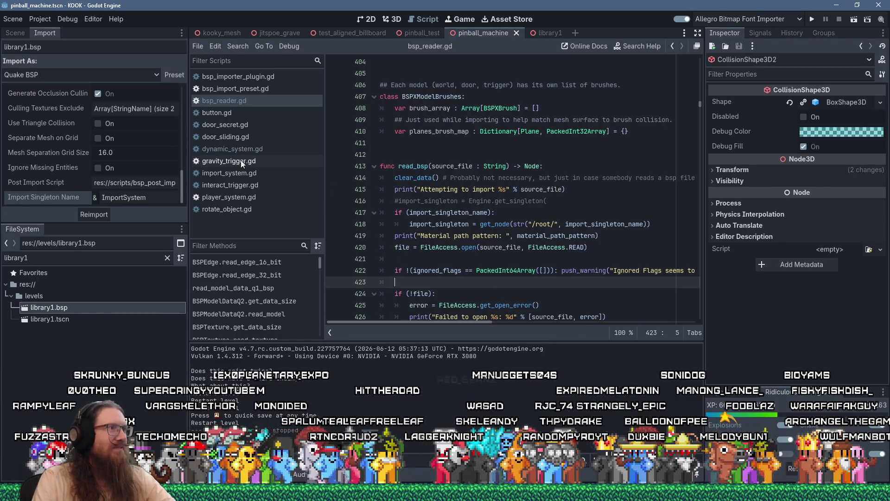
{"action": "scroll", "coordinate": [403, 186], "scroll_direction": "up", "scroll_amount": 4}
{"action": "scroll", "coordinate": [508, 214], "scroll_direction": "down", "scroll_amount": 8}
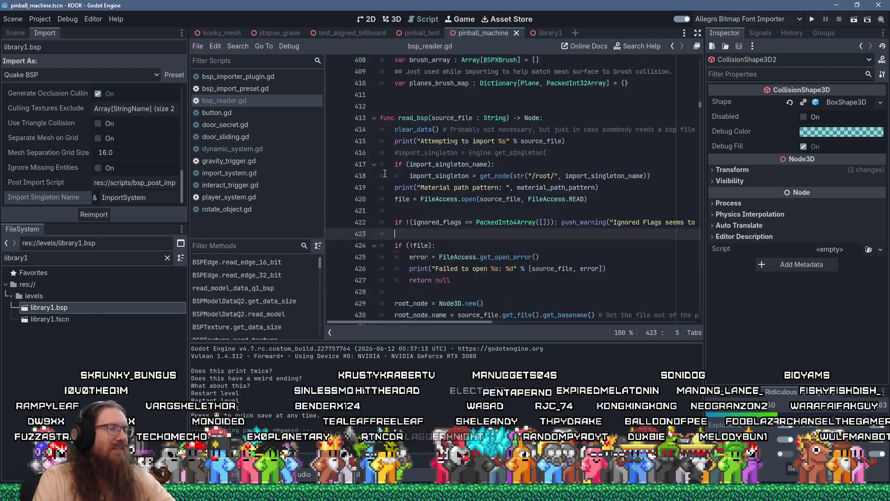
{"action": "scroll", "coordinate": [507, 214], "scroll_direction": "up", "scroll_amount": 4}
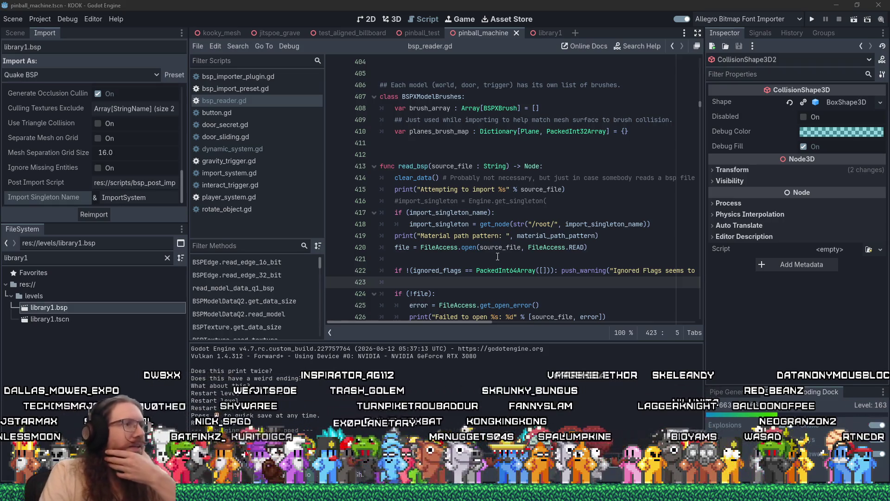
Change the import_singleton_name declaration's type from StringName to String and save.
{"action": "double_click", "coordinate": [597, 224]}
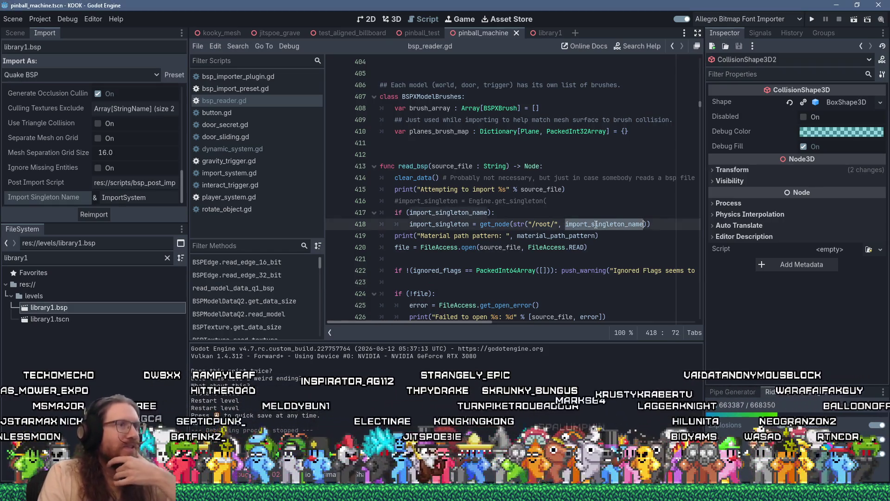
{"action": "left_click", "coordinate": [587, 223], "text": "ctrl"}
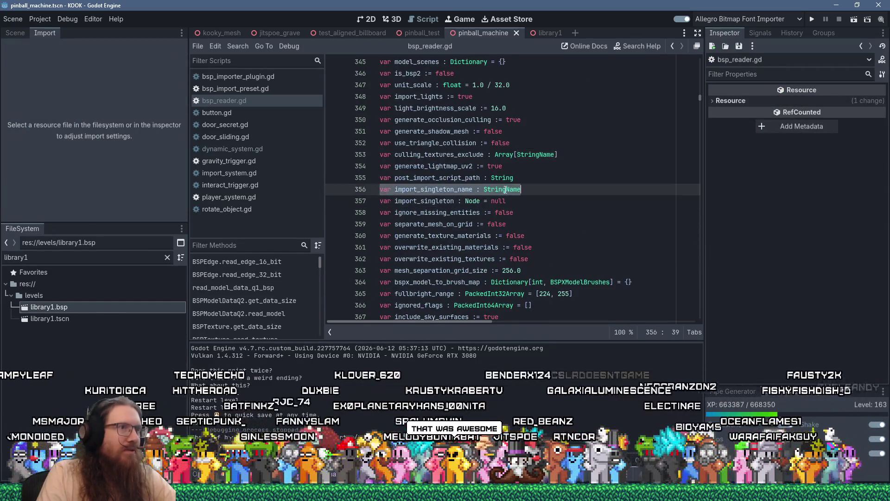
{"action": "left_click", "coordinate": [529, 189]}
{"action": "key", "text": "BackSpace"}
{"action": "key", "text": "BackSpace"}
{"action": "key", "text": "BackSpace"}
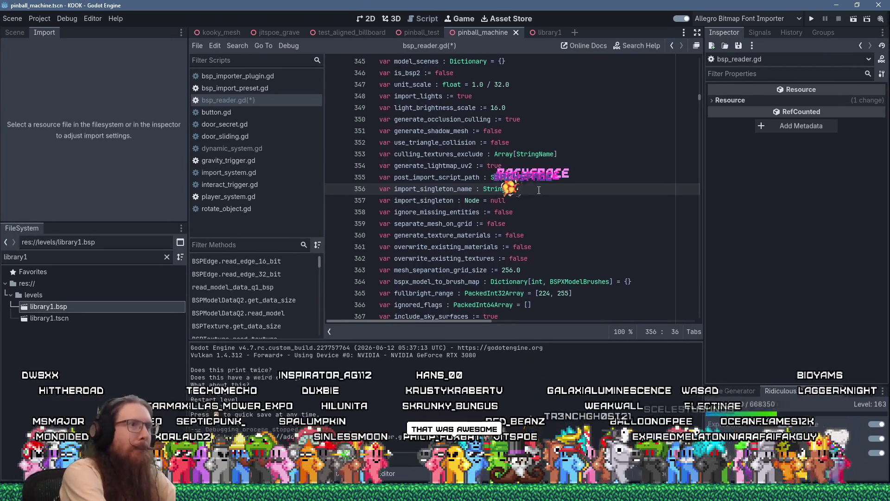
{"action": "key", "text": "ctrl+s"}
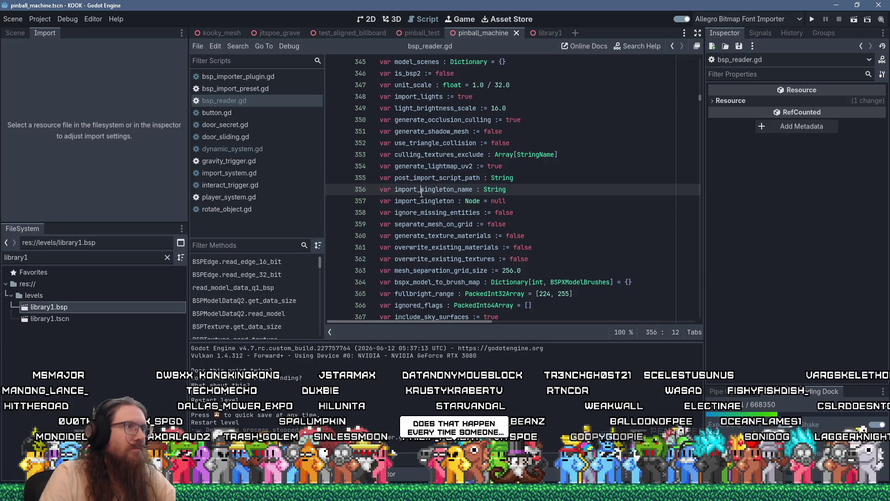
Find import_singleton_name across all scripts and open the bsp_import_preset.gd line 65 match.
{"action": "left_click", "coordinate": [237, 46]}
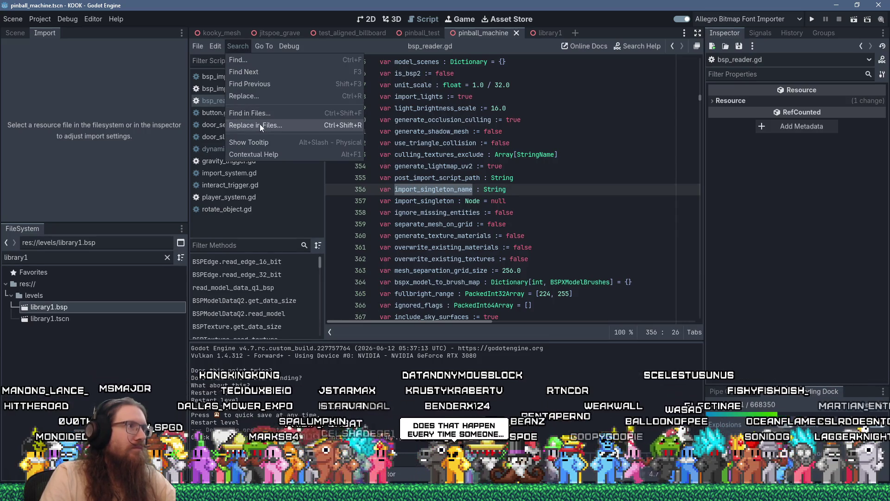
{"action": "left_click", "coordinate": [266, 115]}
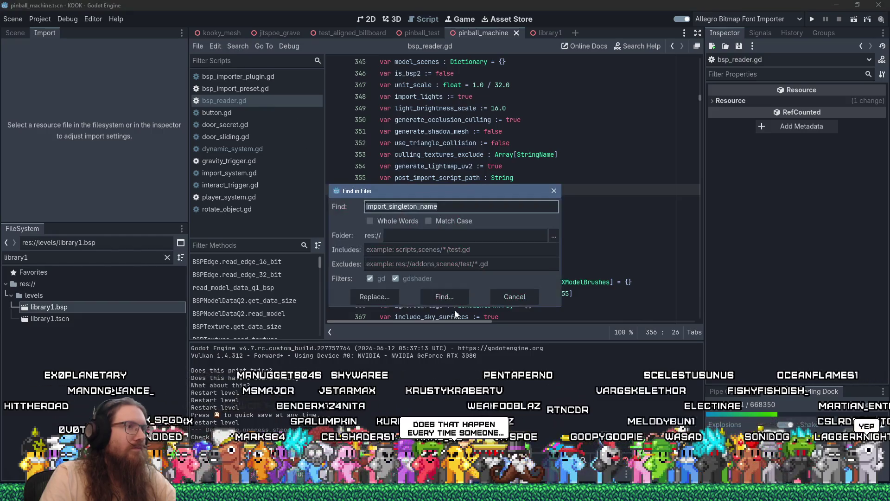
{"action": "left_click", "coordinate": [454, 300]}
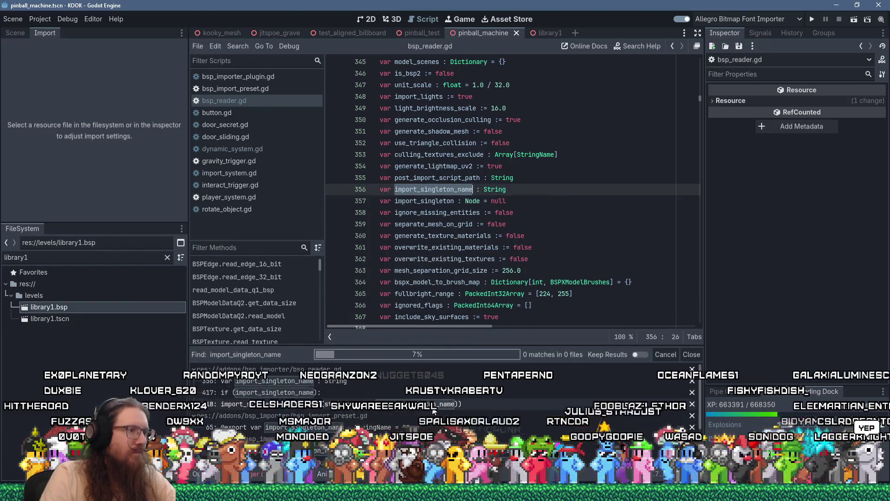
{"action": "left_click", "coordinate": [427, 406]}
{"action": "left_click", "coordinate": [404, 427]}
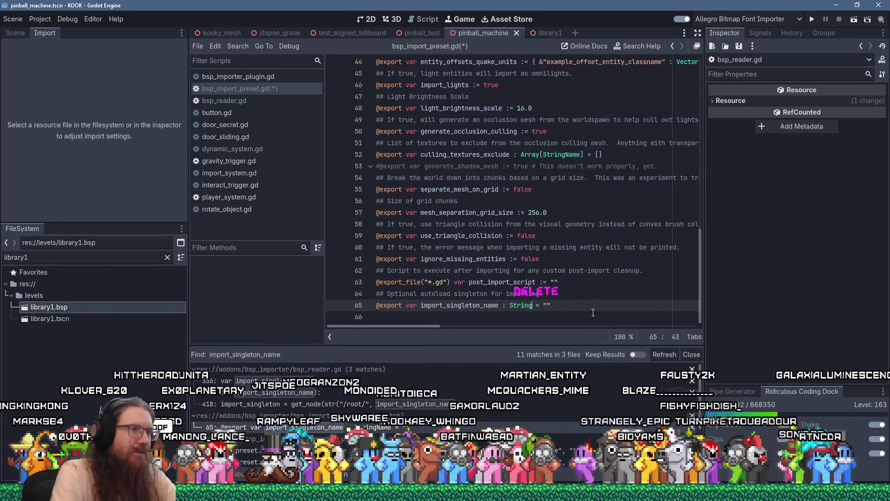
Make the preset's import_singleton_name a String, then check the plugin's line 106 match.
{"action": "key", "text": "BackSpace"}
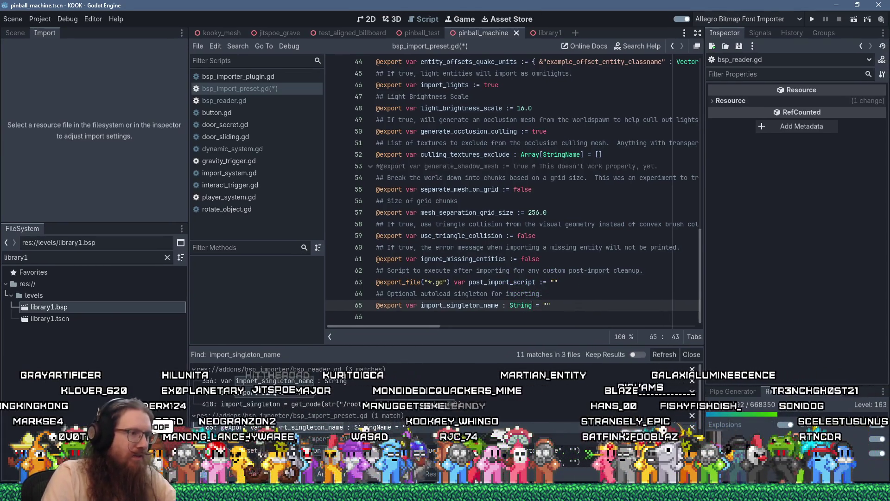
{"action": "left_click", "coordinate": [278, 450]}
{"action": "scroll", "coordinate": [445, 394], "scroll_direction": "down", "scroll_amount": 1}
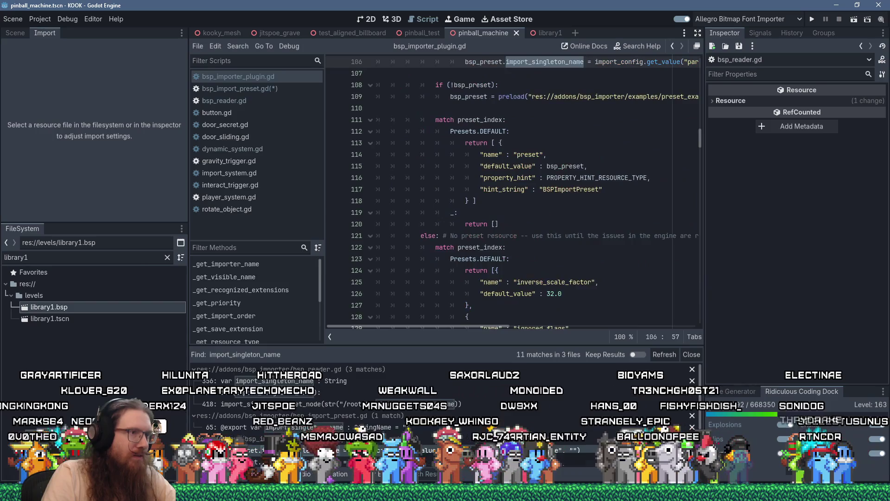
{"action": "scroll", "coordinate": [510, 195], "scroll_direction": "down", "scroll_amount": 4}
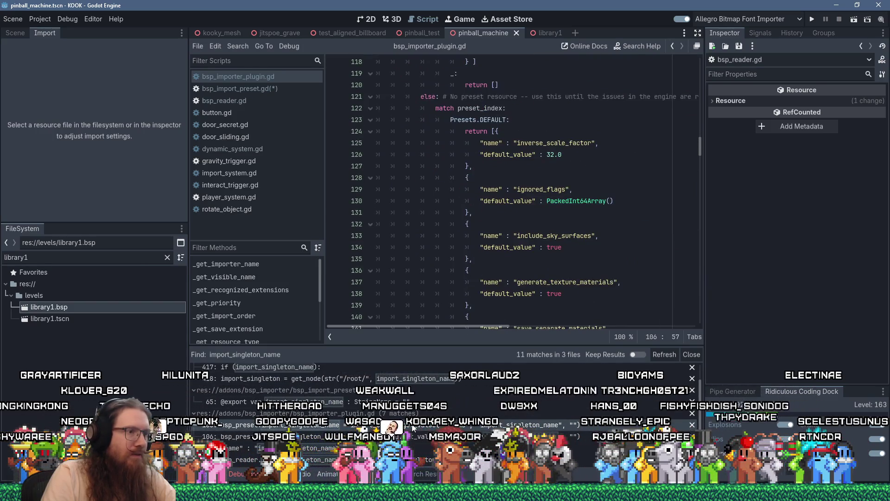
{"action": "left_click", "coordinate": [419, 437]}
{"action": "scroll", "coordinate": [421, 438], "scroll_direction": "down", "scroll_amount": 1}
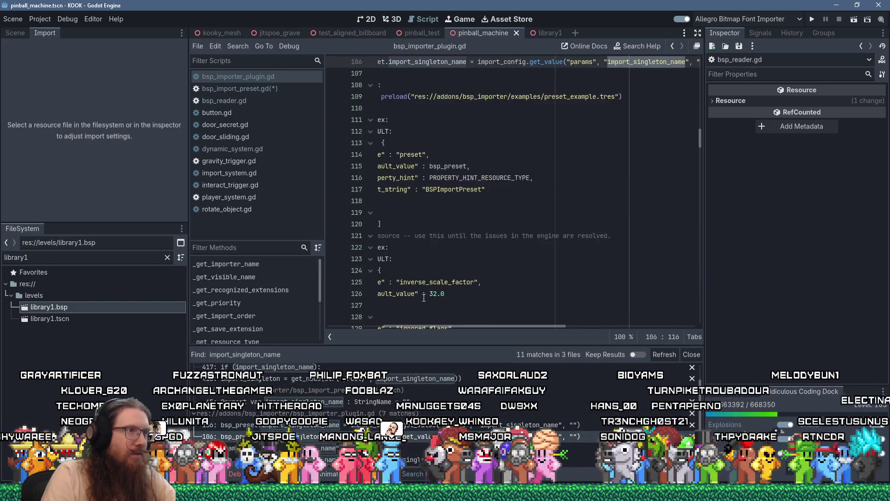
{"action": "left_click", "coordinate": [421, 438]}
Give the plugin's line 270 default a plain "", save, and reopen library1.bsp's import settings.
{"action": "left_click", "coordinate": [421, 422]}
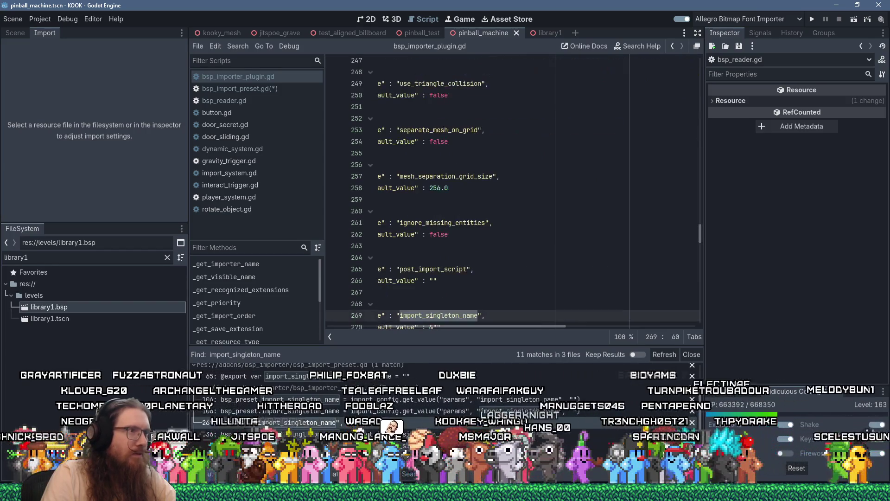
{"action": "scroll", "coordinate": [521, 289], "scroll_direction": "down", "scroll_amount": 2}
{"action": "left_click", "coordinate": [546, 257]}
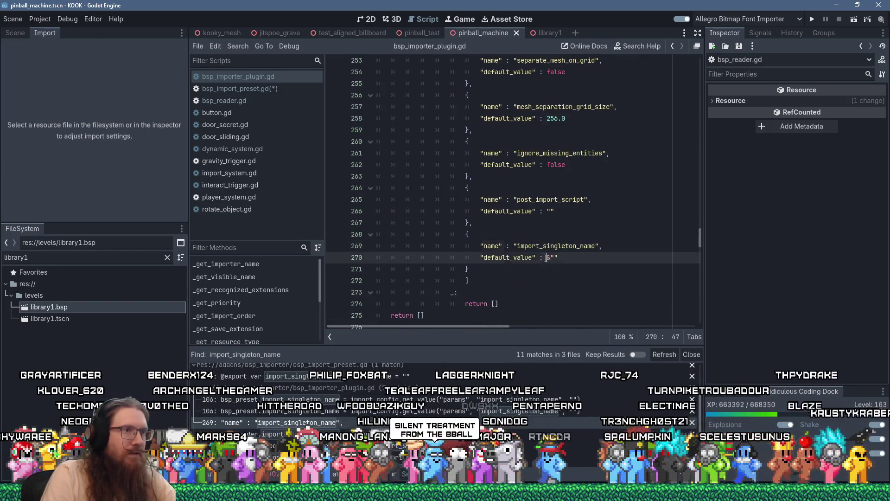
{"action": "key", "text": "Delete"}
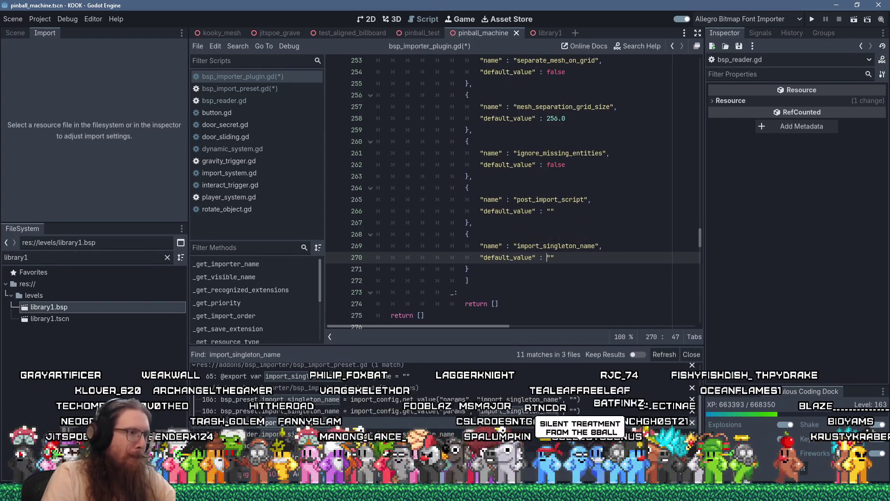
{"action": "scroll", "coordinate": [639, 439], "scroll_direction": "down", "scroll_amount": 1}
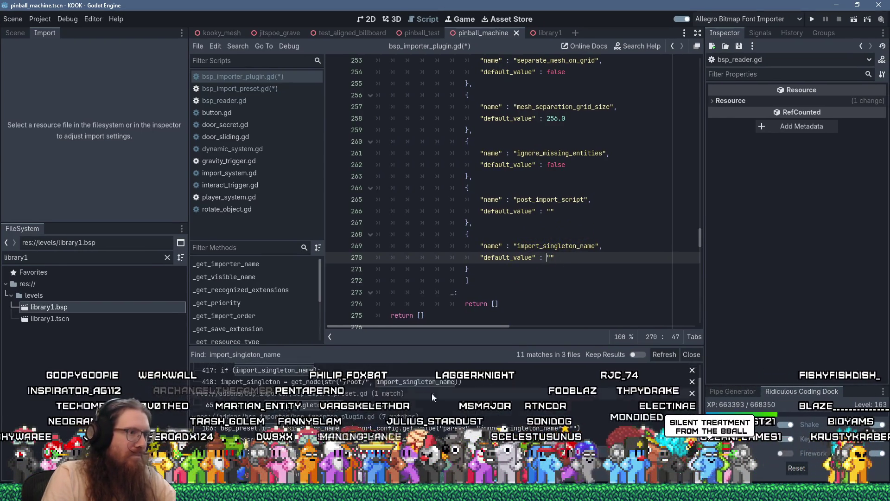
{"action": "left_click", "coordinate": [525, 269]}
{"action": "key", "text": "ctrl+s"}
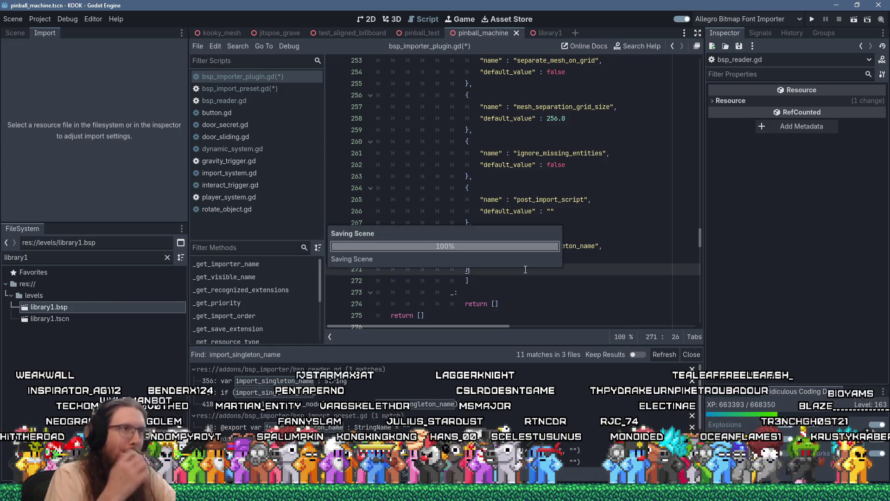
{"action": "left_click", "coordinate": [51, 307]}
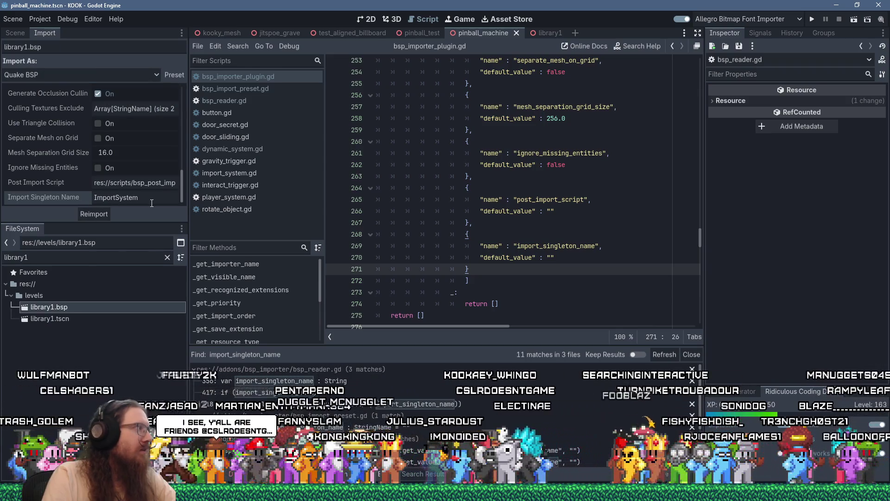